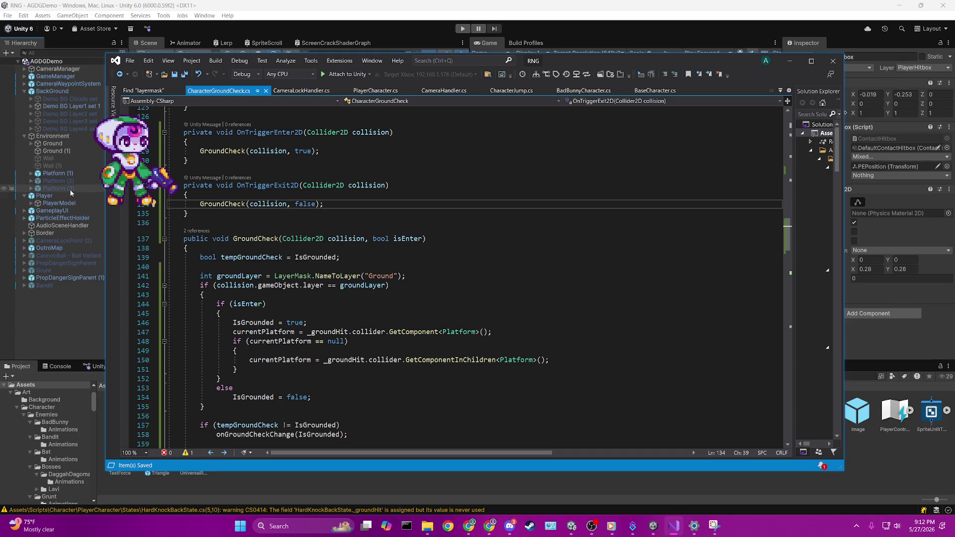
# Bring Unity forward and expand PlayerModel to list its child objects.
pyautogui.click(37, 203)
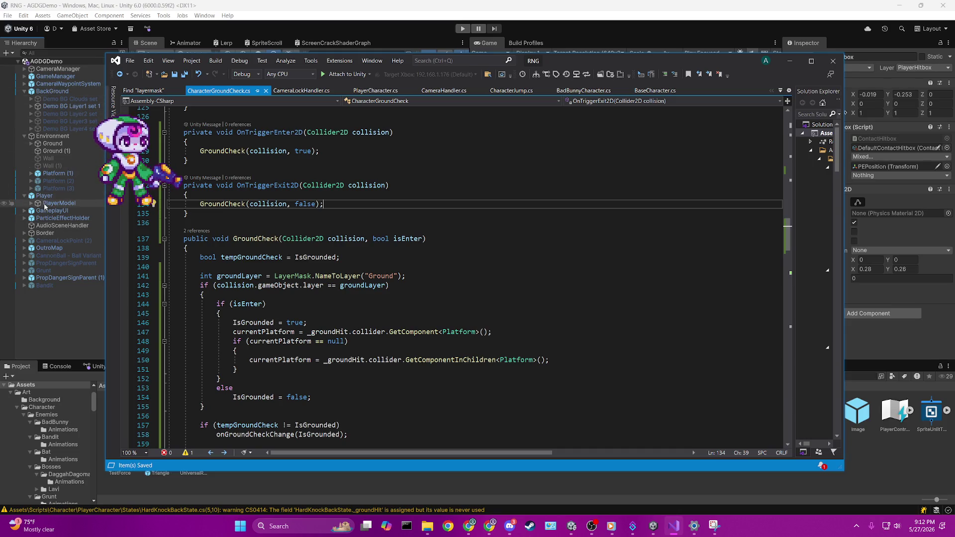
pyautogui.click(35, 203)
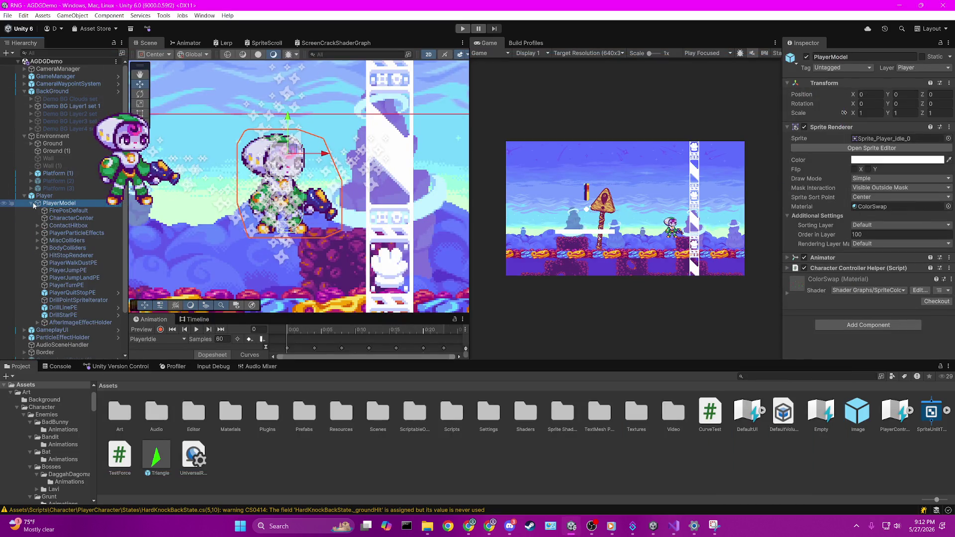
# Make the Feet object's Box Collider 2D a trigger, save the scene, and enter Play mode.
pyautogui.click(33, 248)
pyautogui.click(38, 247)
pyautogui.click(61, 263)
pyautogui.click(853, 160)
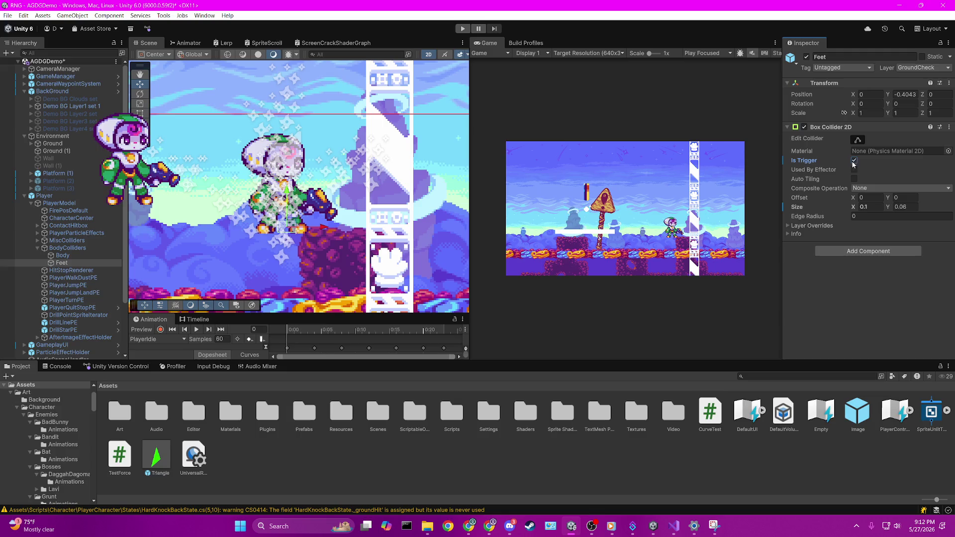
pyautogui.hotkey('ctrl', 's')
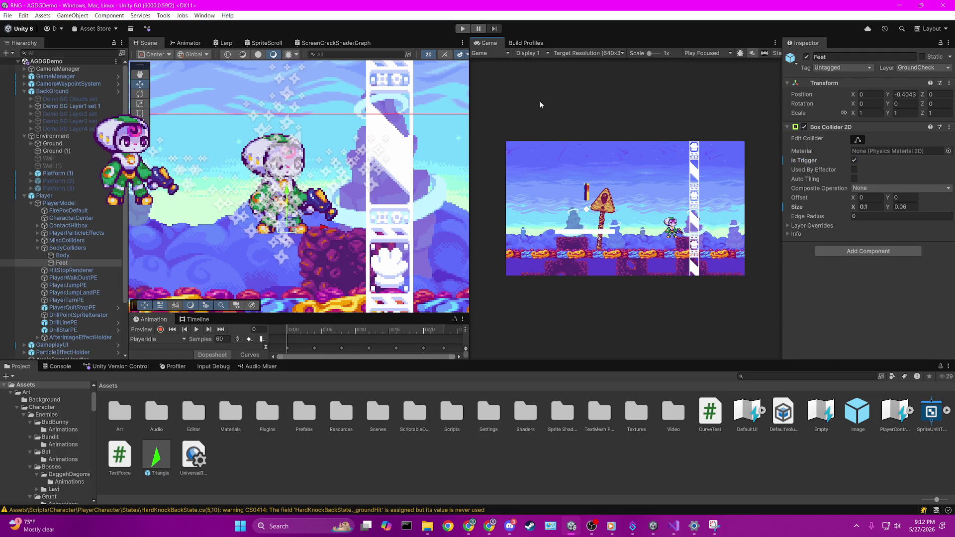
pyautogui.click(463, 28)
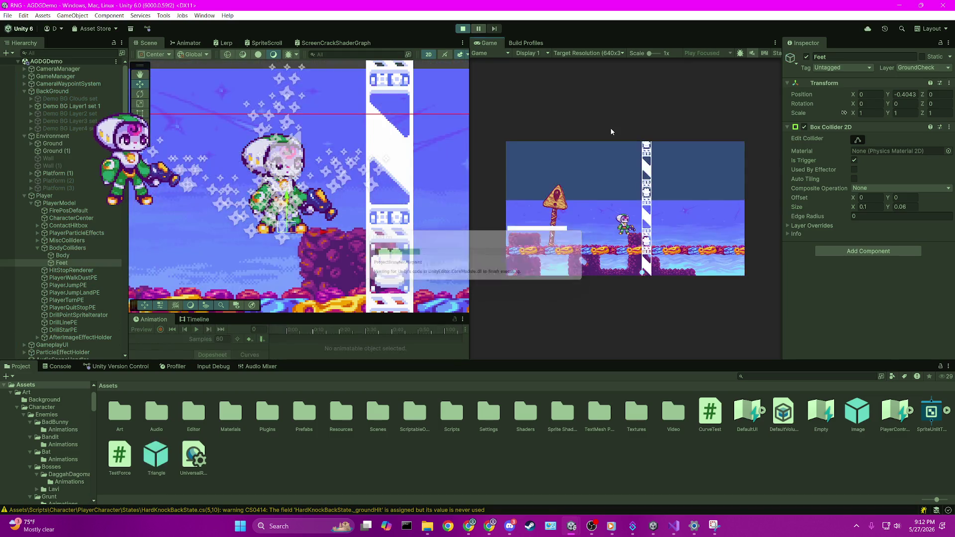
# Run the player left and right past the signpost, jumping against the white pillar.
pyautogui.press('Left')
pyautogui.press('space')
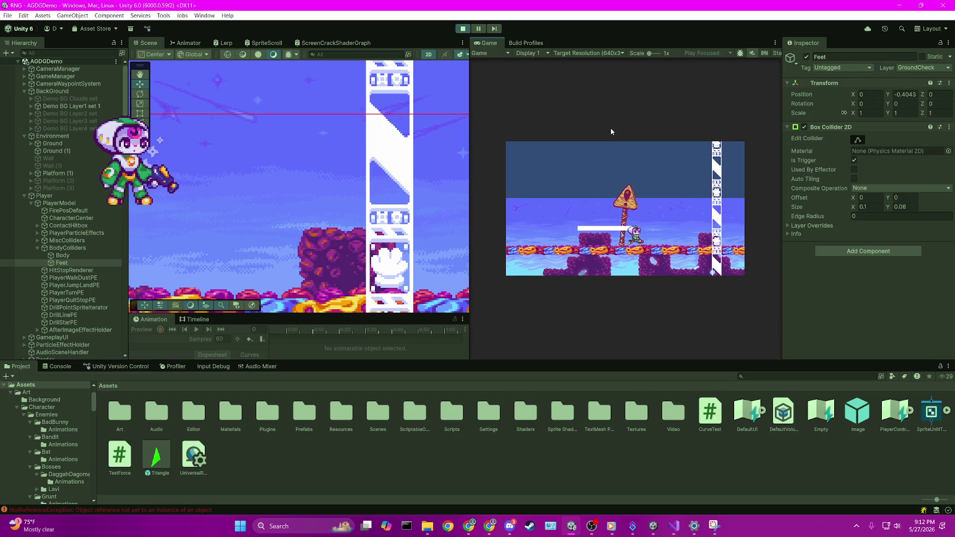
pyautogui.press('Right')
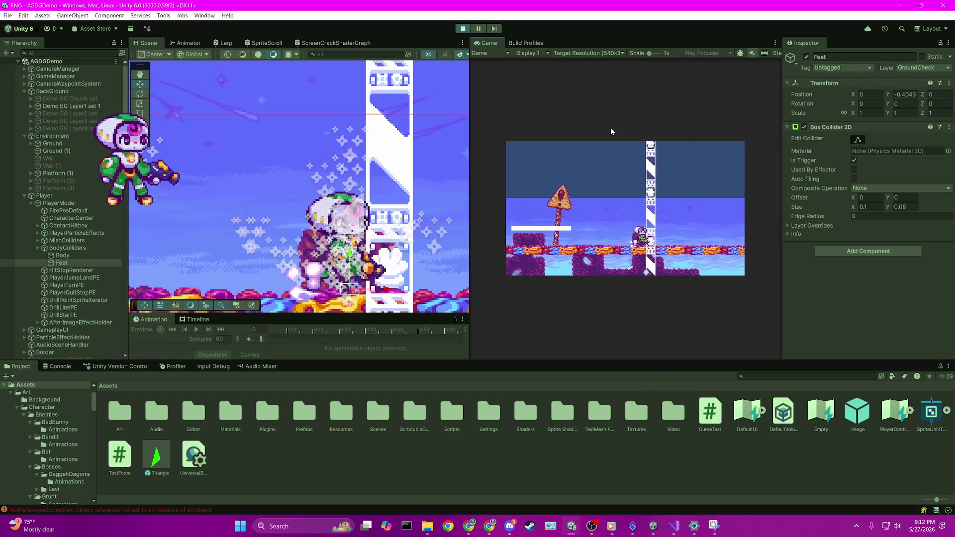
pyautogui.press('space')
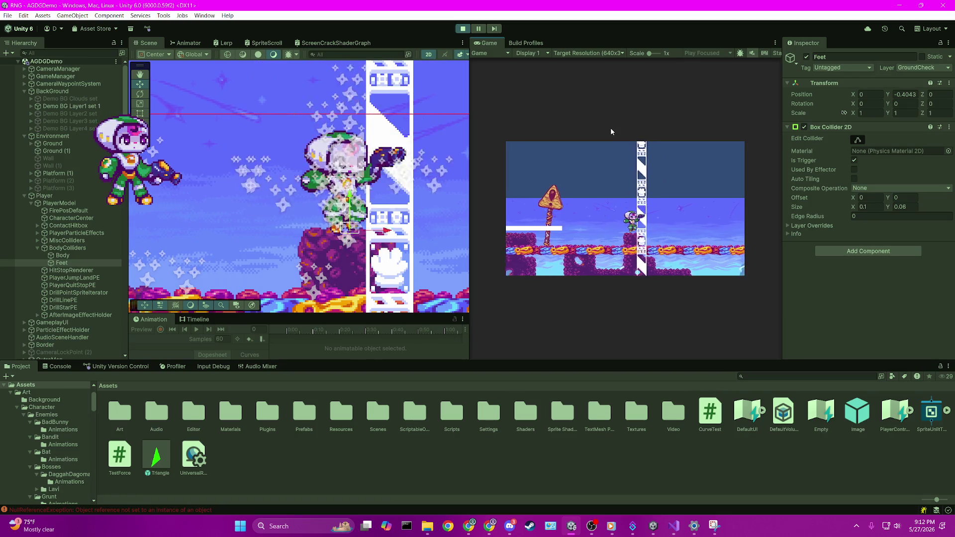
pyautogui.press('space')
pyautogui.press('space')
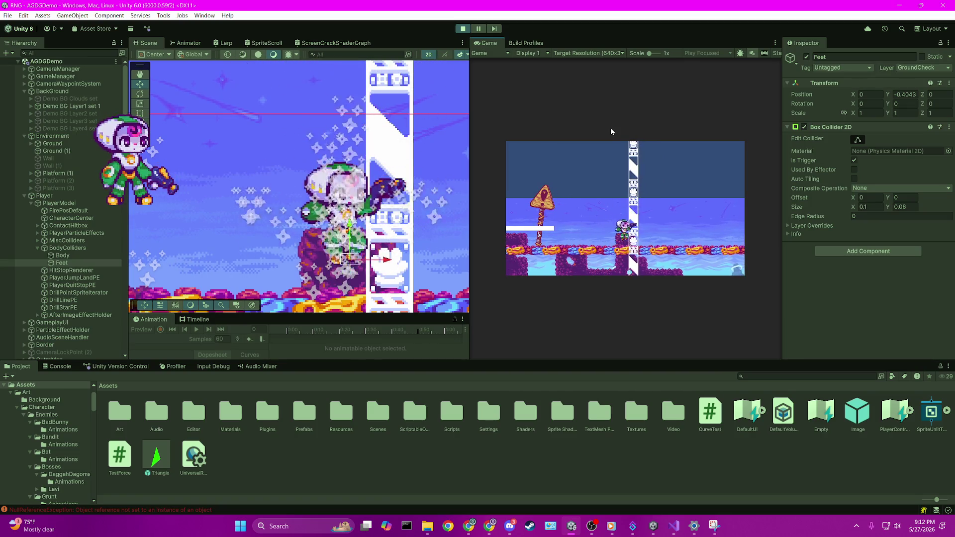
pyautogui.press('Left')
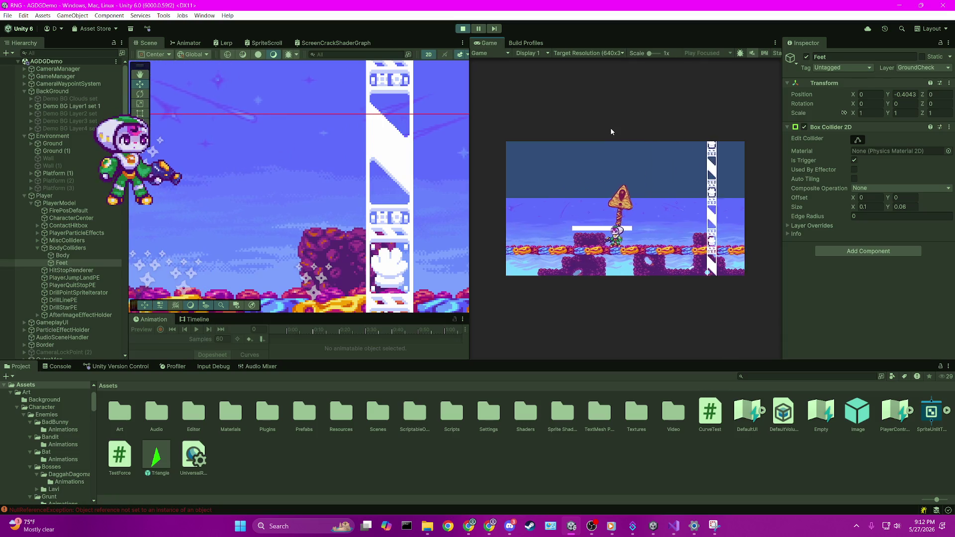
pyautogui.press('Right')
# Jump the player onto the white platform, then run right past the sign and back.
pyautogui.press('Left')
pyautogui.press('space')
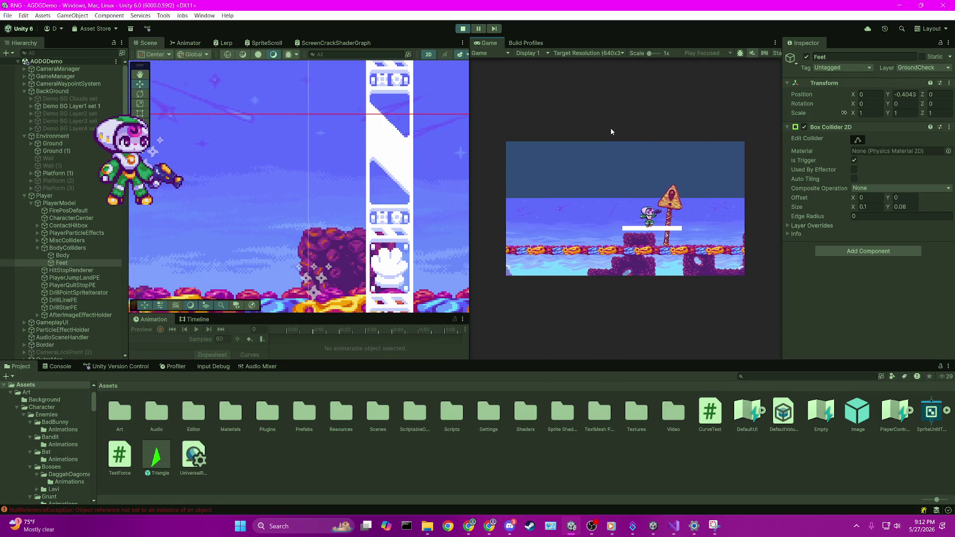
pyautogui.press('Right')
pyautogui.press('Left')
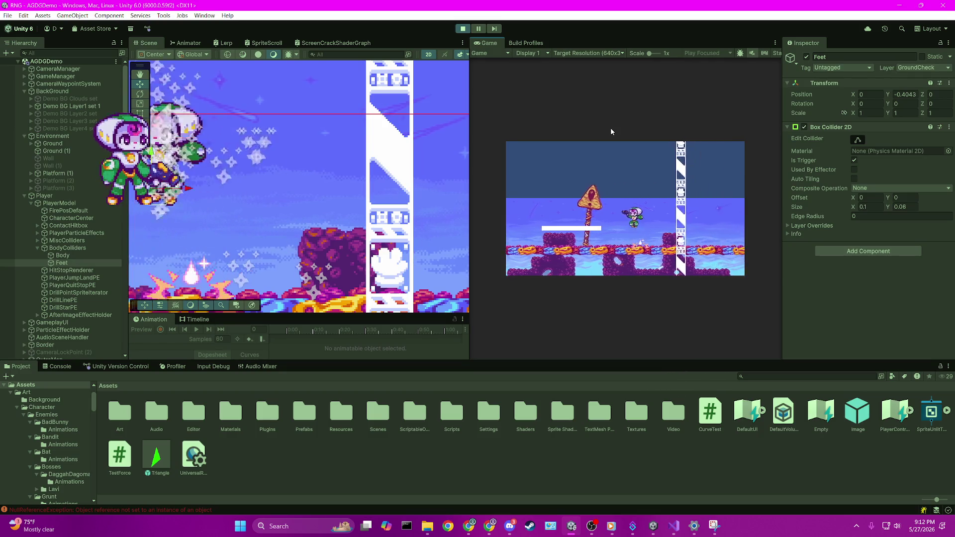
pyautogui.press('Right')
pyautogui.press('space')
pyautogui.press('Left')
# Jump around the platform, drop down through it, then move left off it.
pyautogui.press('Right')
pyautogui.press('space')
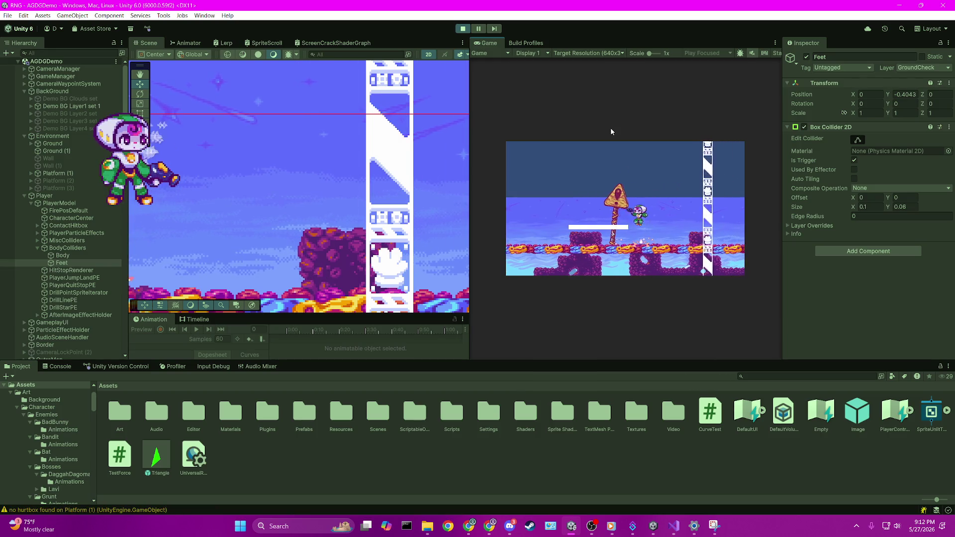
pyautogui.press('space')
pyautogui.press('Left')
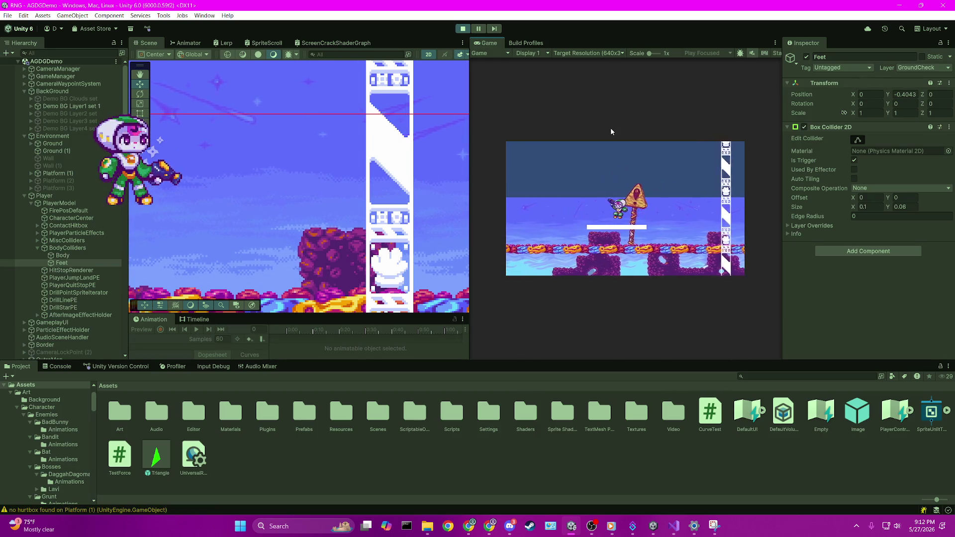
pyautogui.press('space')
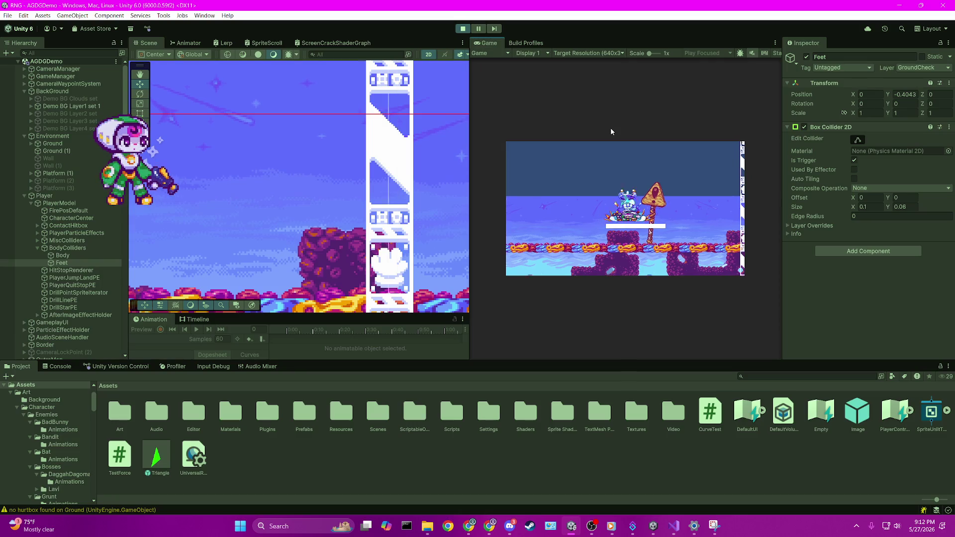
pyautogui.press('Down')
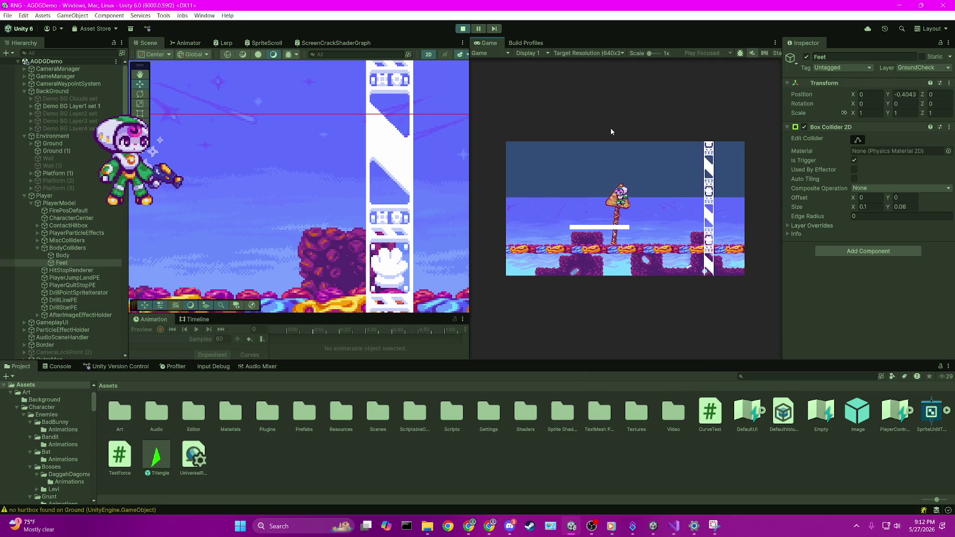
pyautogui.press('space')
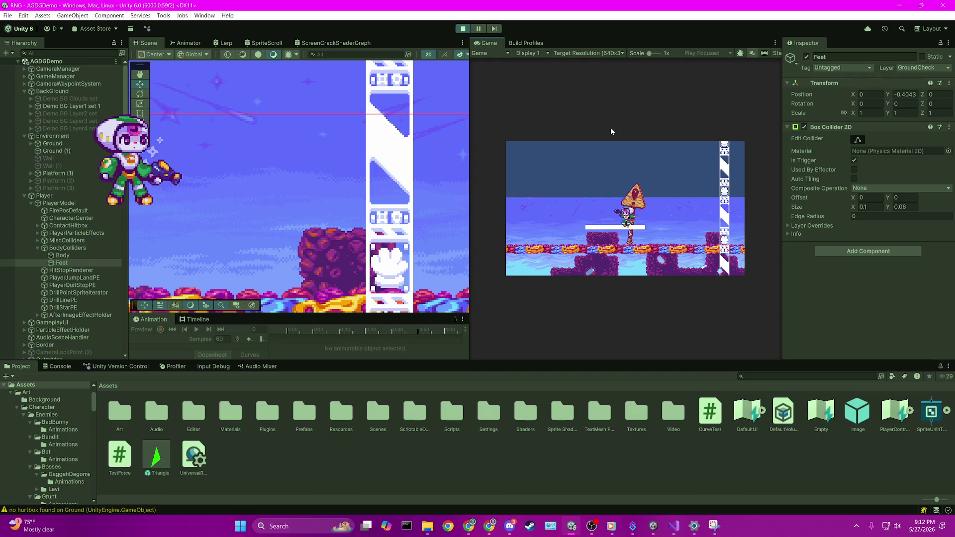
pyautogui.press('Left')
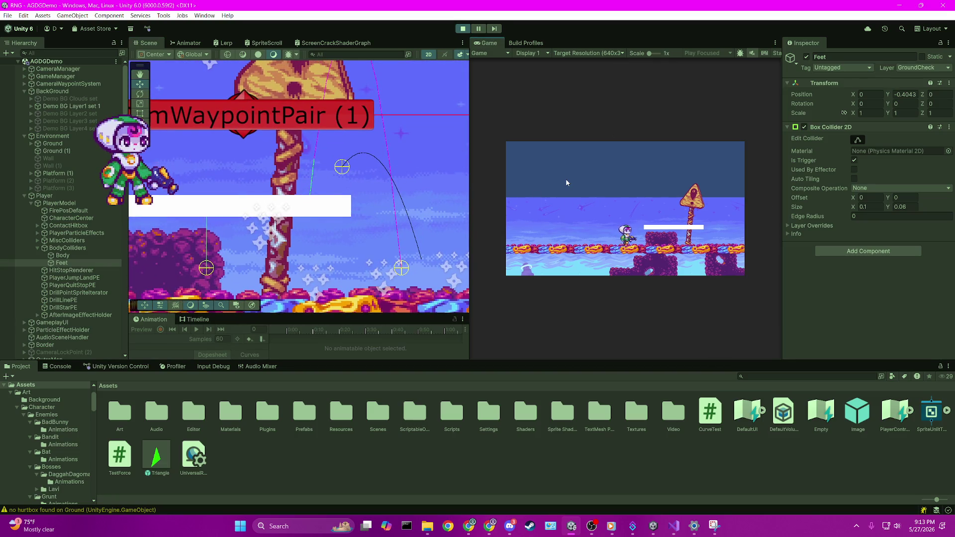
# Walk right and jump off the platform, then exit Play mode with Ctrl+P.
pyautogui.press('Right')
pyautogui.press('space')
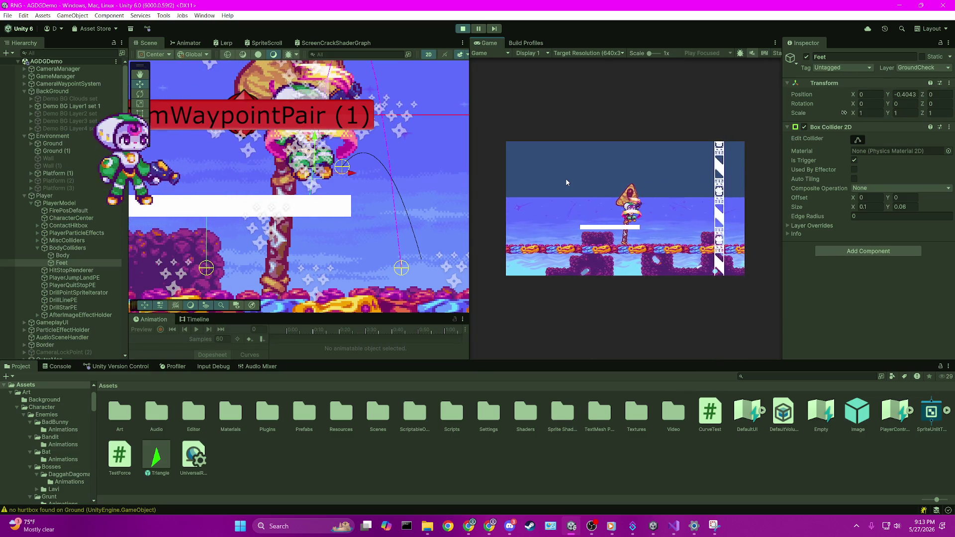
pyautogui.hotkey('ctrl', 'p')
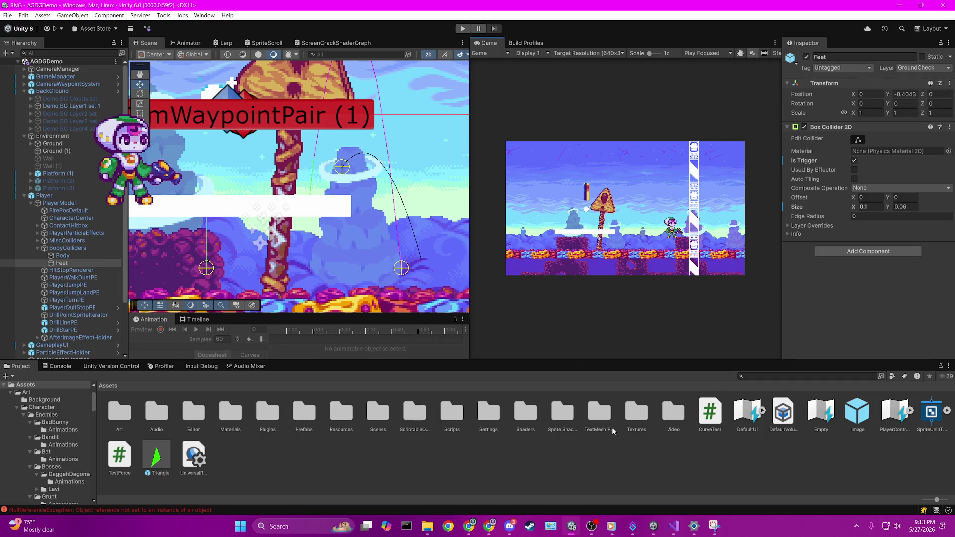
pyautogui.click(674, 526)
# Select the child Platform (1) object and open its Platform script from the Inspector.
pyautogui.click(39, 174)
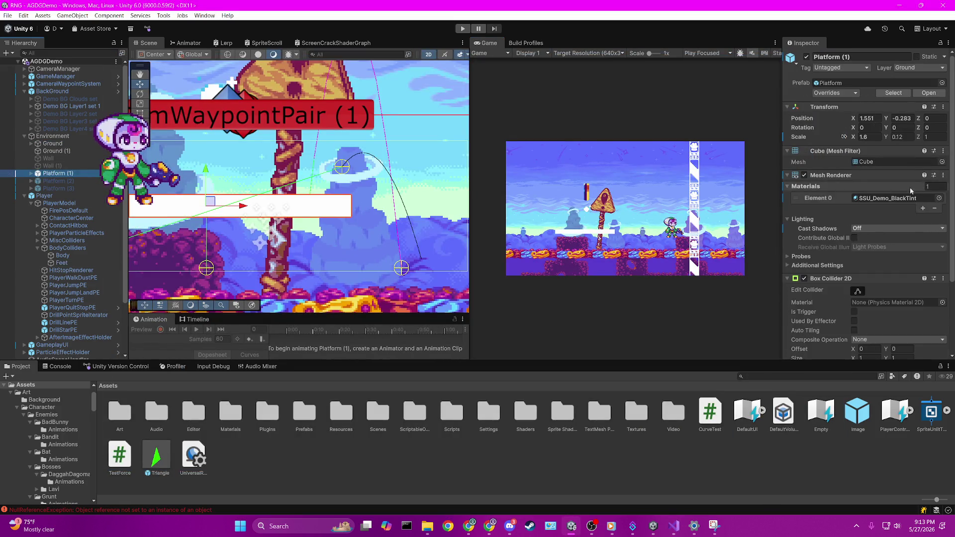
pyautogui.scroll(-4, 866, 214)
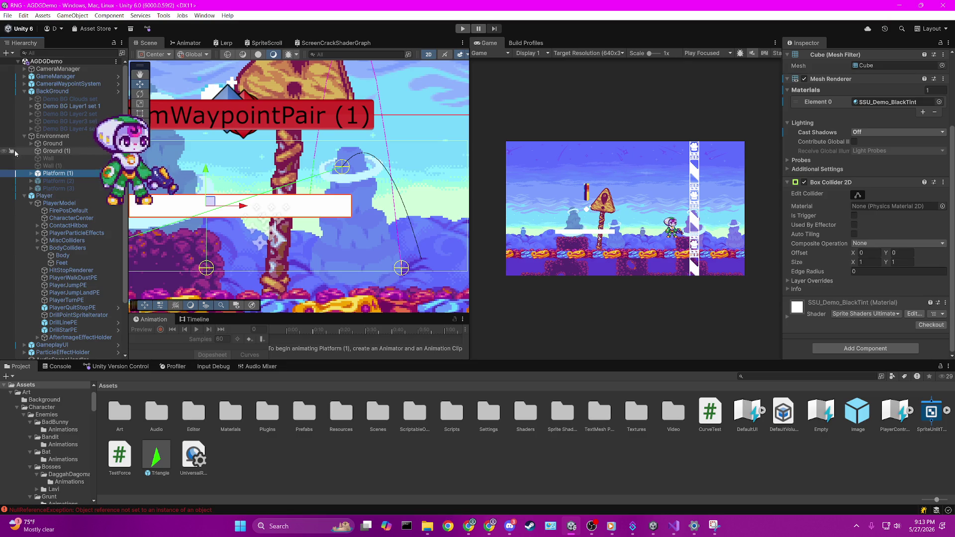
pyautogui.click(30, 174)
pyautogui.click(60, 188)
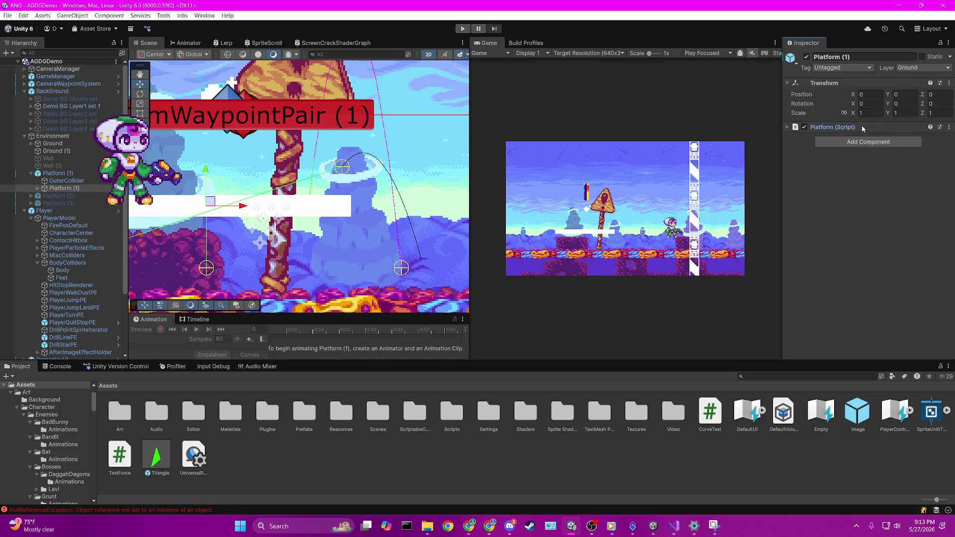
pyautogui.click(821, 128)
pyautogui.doubleClick(866, 140)
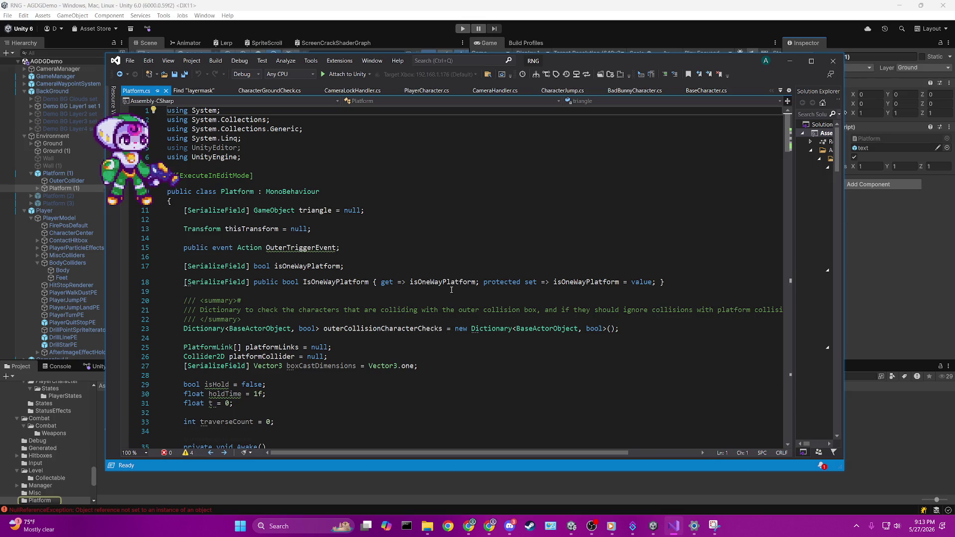
pyautogui.scroll(-20, 451, 290)
pyautogui.scroll(-10, 459, 288)
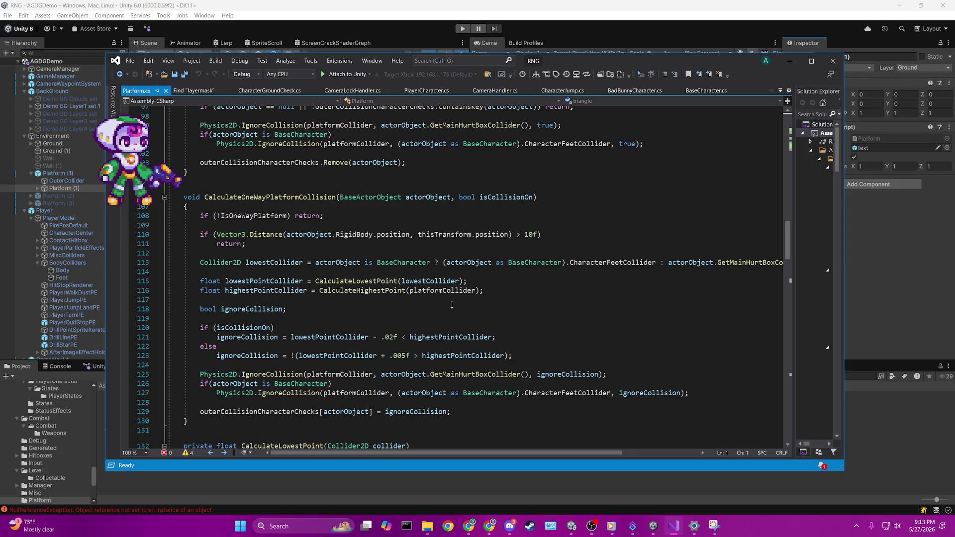
pyautogui.scroll(2, 452, 304)
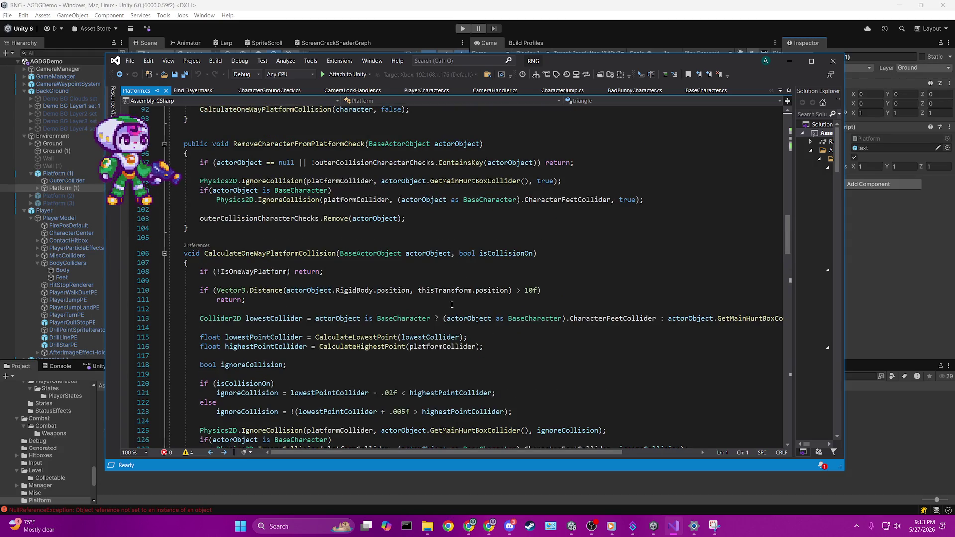
pyautogui.scroll(1, 451, 304)
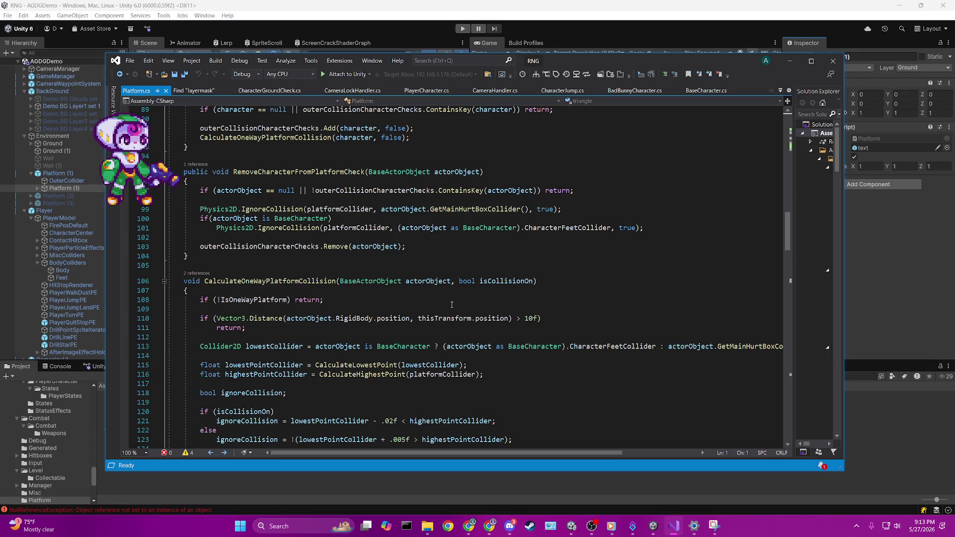
pyautogui.click(225, 281)
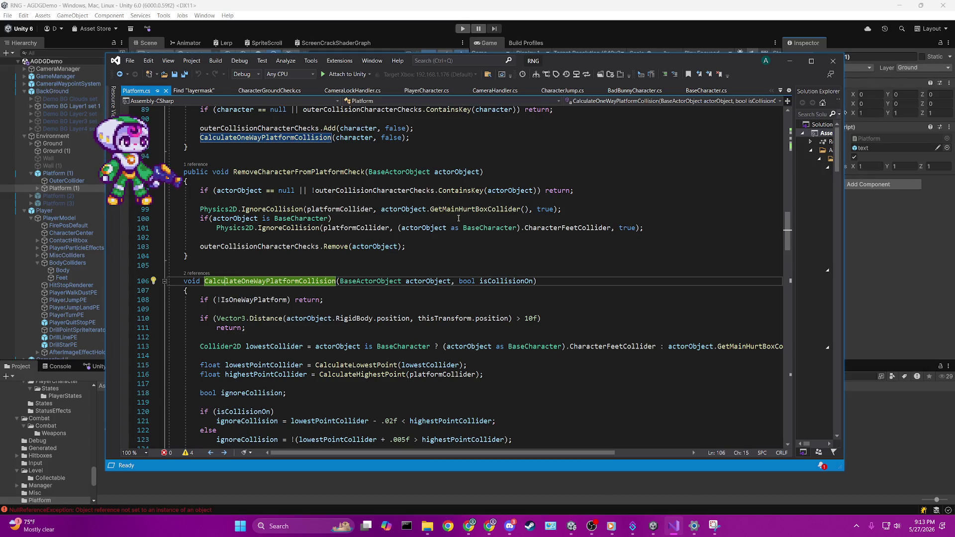
pyautogui.scroll(-4, 458, 218)
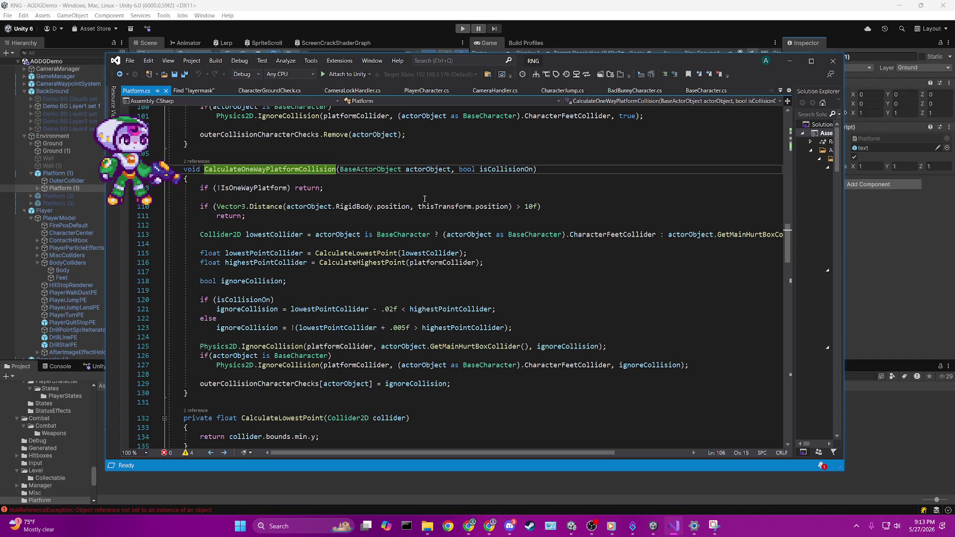
pyautogui.scroll(-4, 424, 199)
pyautogui.click(548, 254)
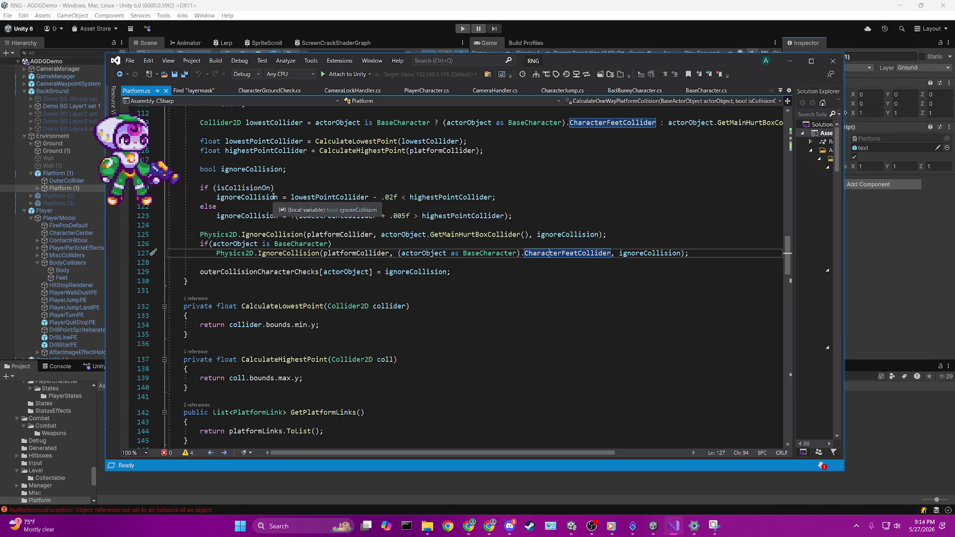
pyautogui.scroll(1, 327, 171)
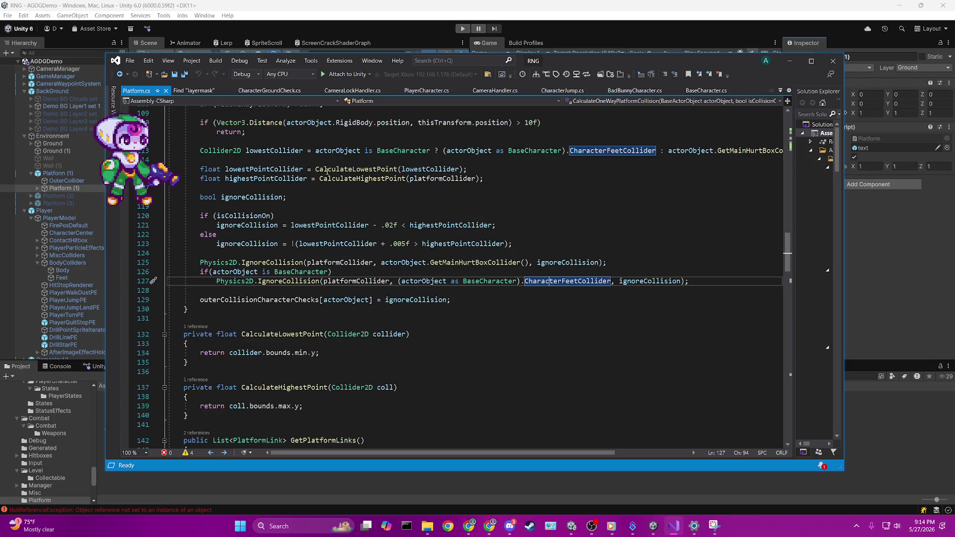
pyautogui.scroll(2, 326, 172)
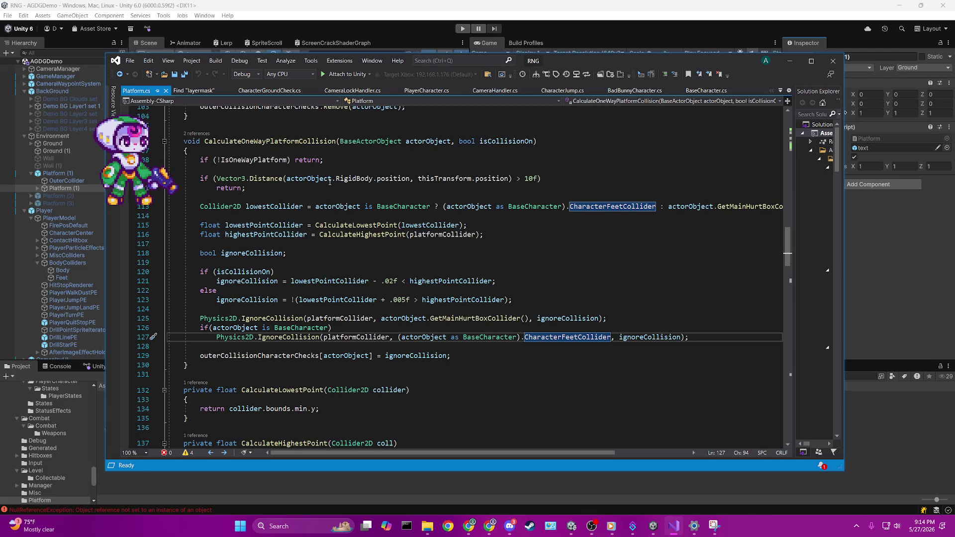
pyautogui.click(408, 224)
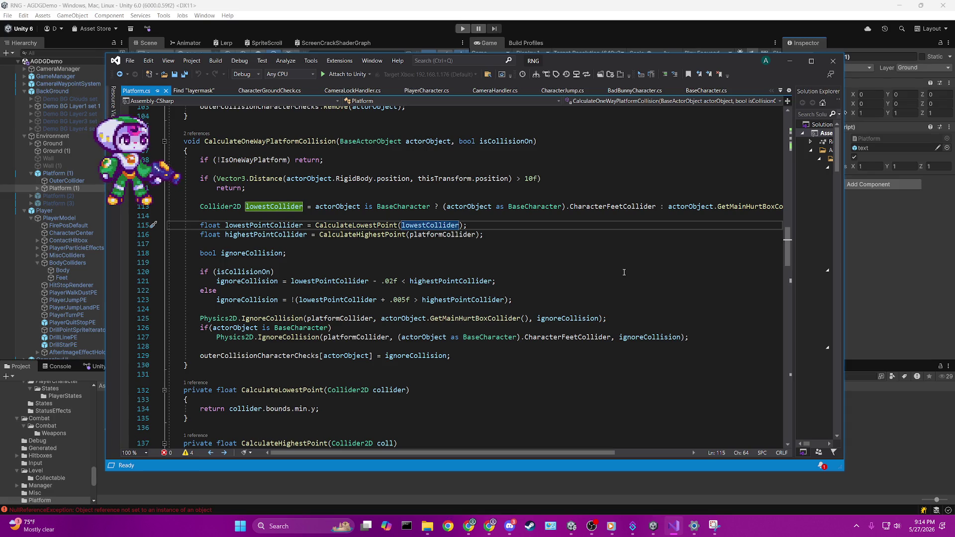
pyautogui.click(640, 207)
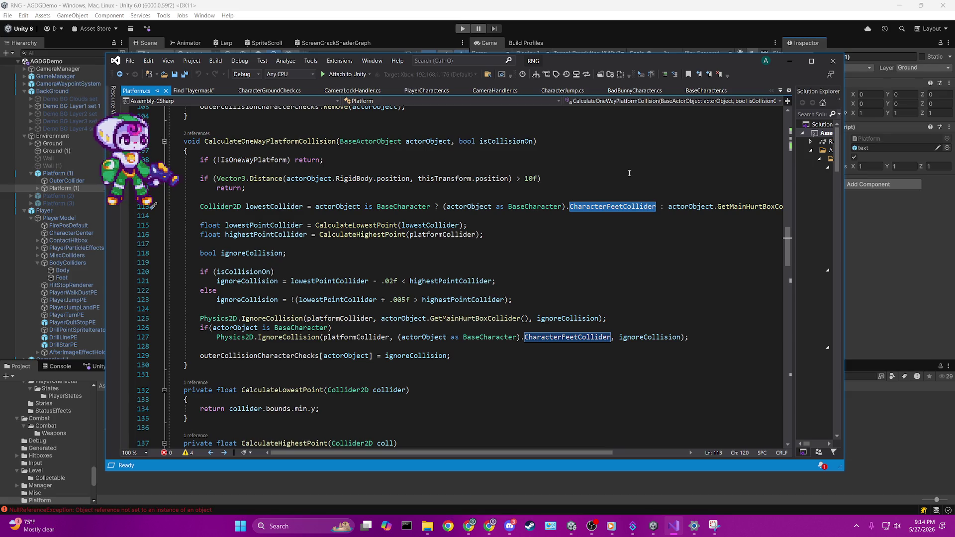
# Complete line 113 with GetMainHurtBoxCollider() and save Platform.cs.
pyautogui.write('GetMain')
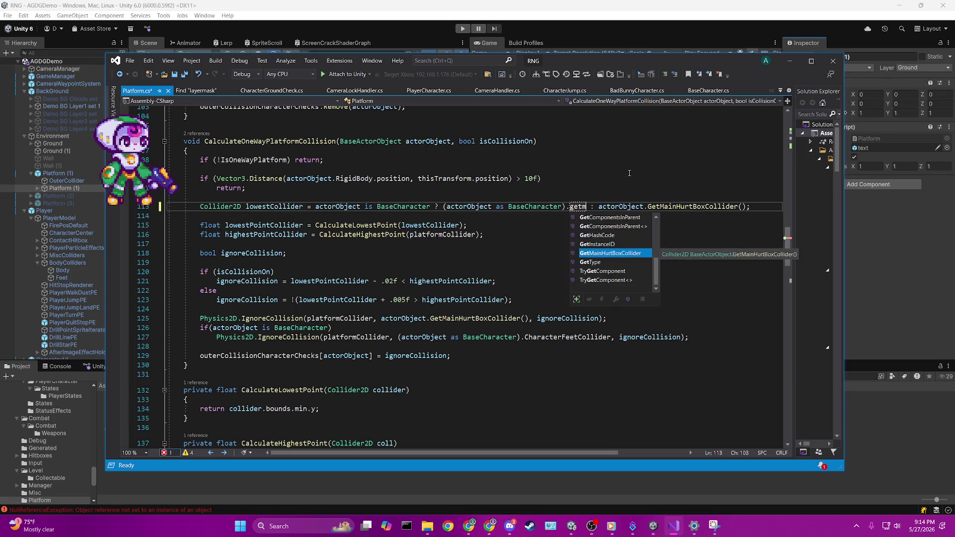
pyautogui.press('Tab')
pyautogui.write('()')
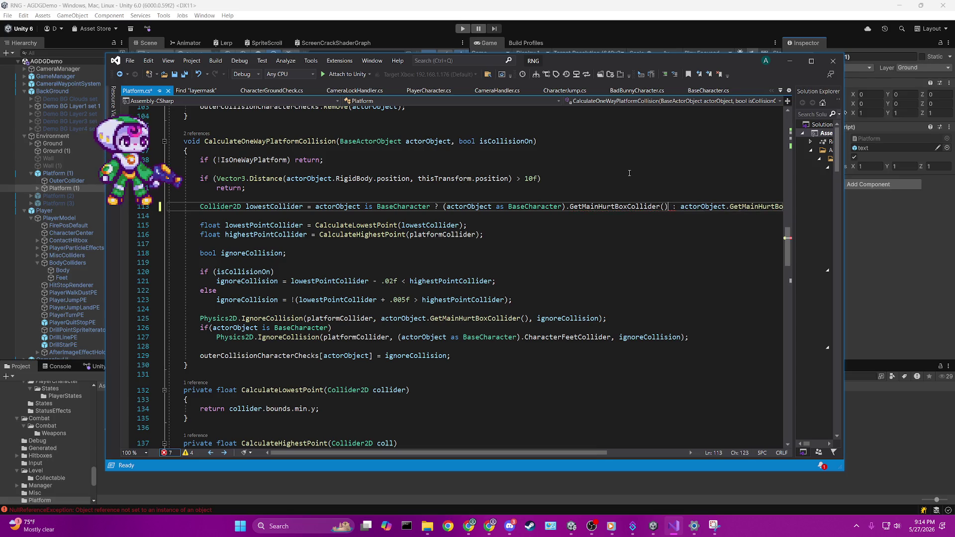
pyautogui.hotkey('ctrl', 's')
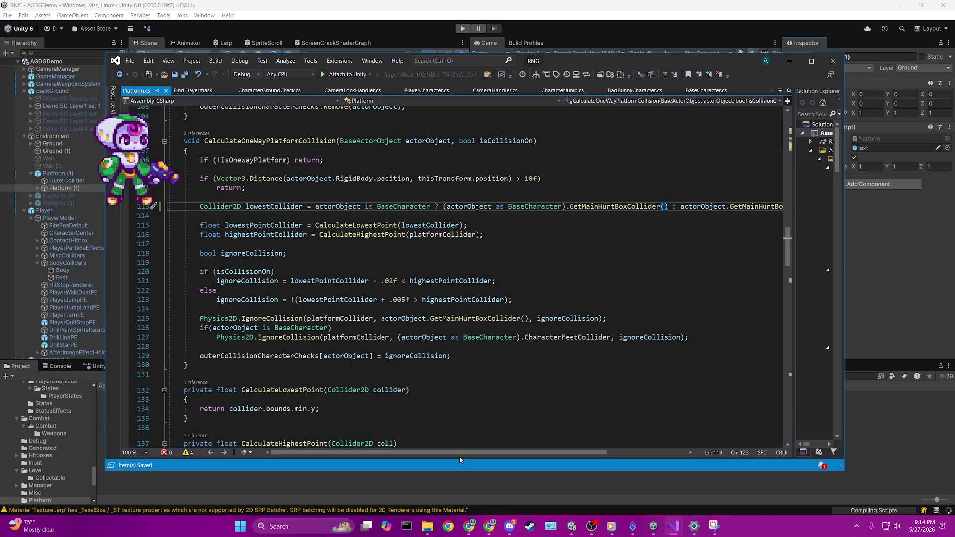
# Delete the BaseCharacter conditional so lowestCollider uses only GetMainHurtBoxCollider(), and save.
pyautogui.moveTo(463, 455); pyautogui.dragTo(549, 456)
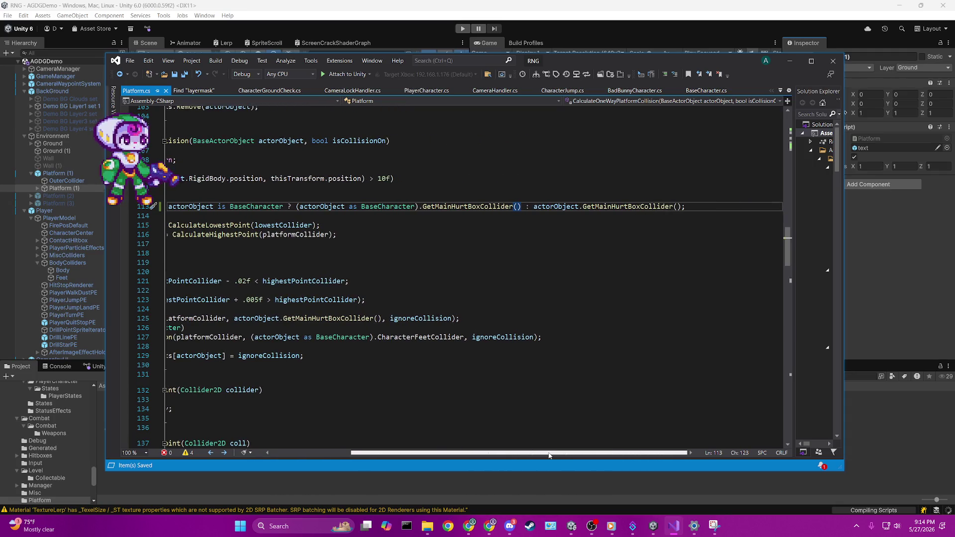
pyautogui.click(547, 443)
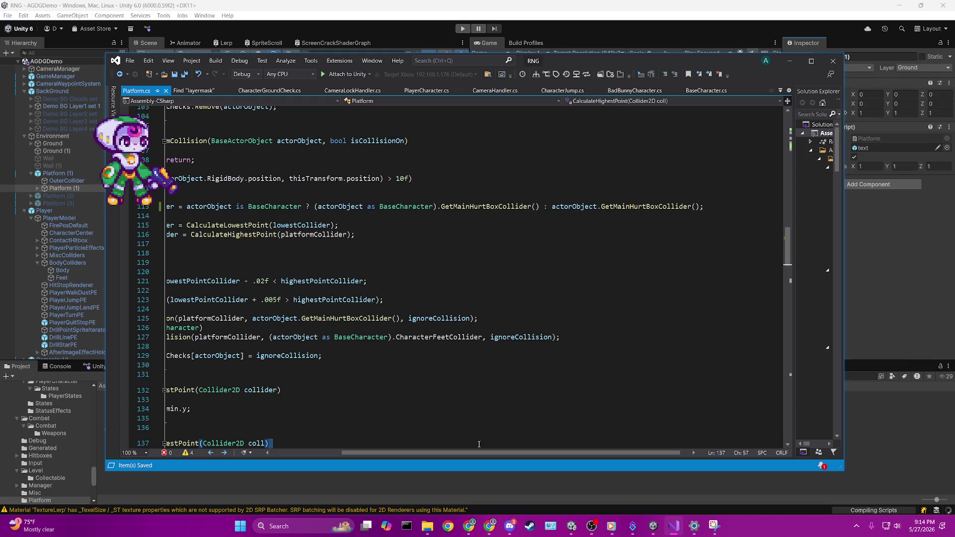
pyautogui.moveTo(431, 456); pyautogui.dragTo(361, 456)
pyautogui.click(311, 419)
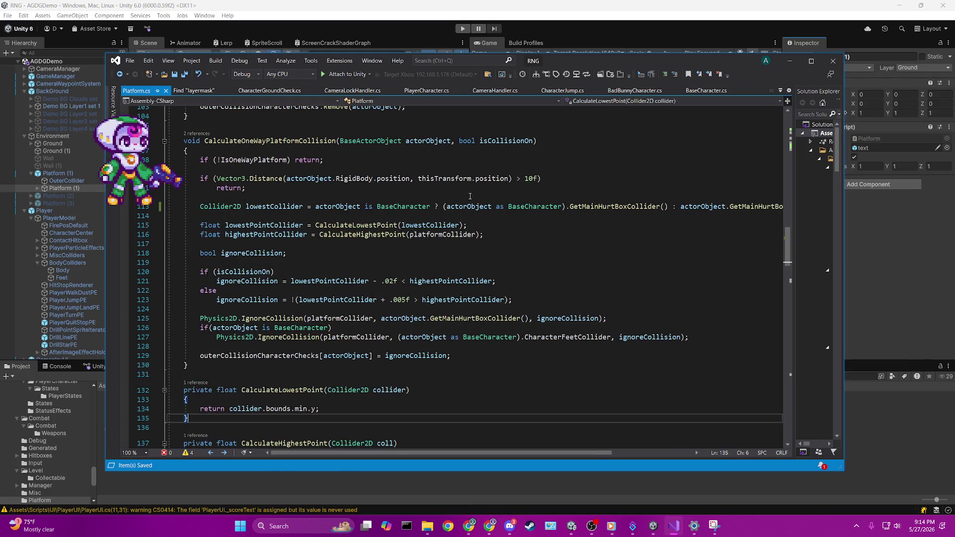
pyautogui.moveTo(569, 206); pyautogui.dragTo(668, 206)
pyautogui.write('getm')
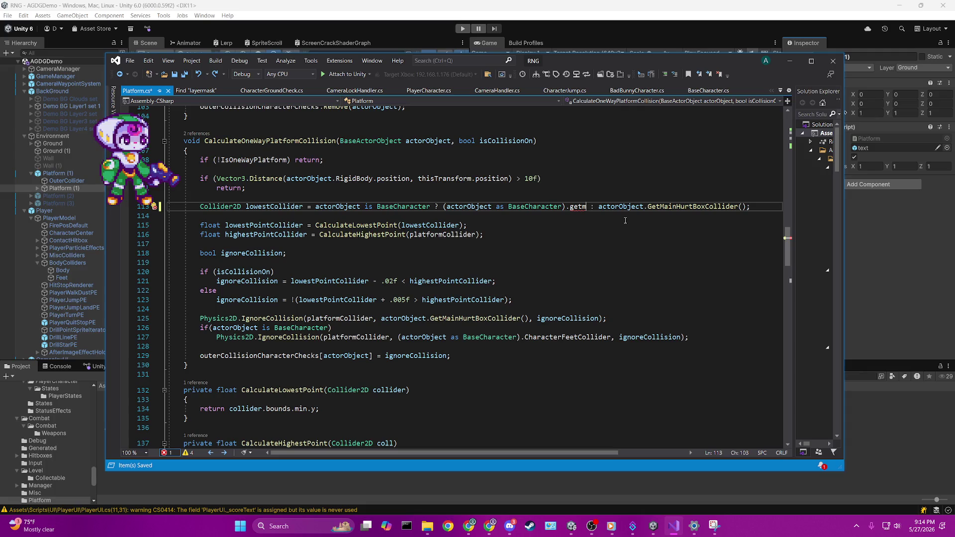
pyautogui.moveTo(598, 206)
pyautogui.mouseDown()
pyautogui.moveTo(746, 207)
pyautogui.moveTo(315, 207)
pyautogui.mouseUp()
pyautogui.press('Delete')
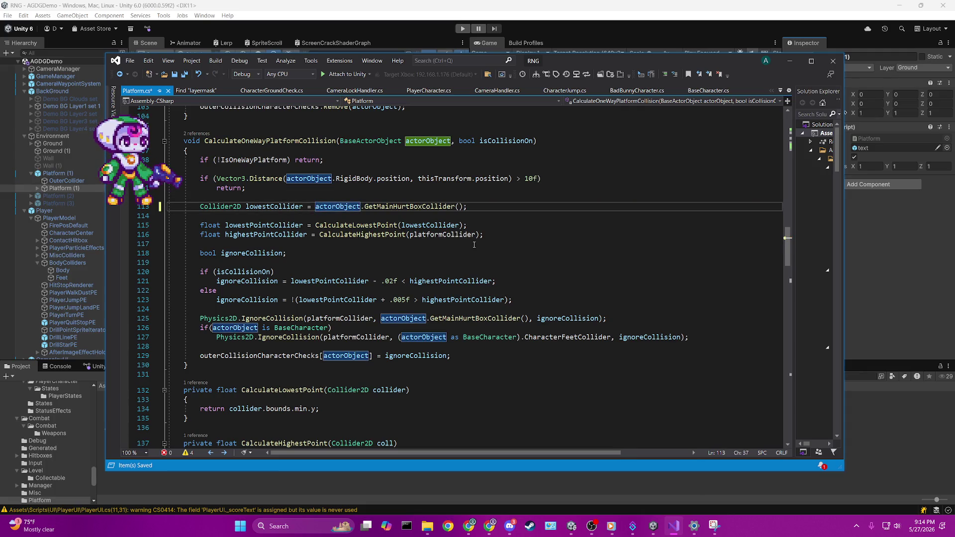
pyautogui.hotkey('ctrl', 's')
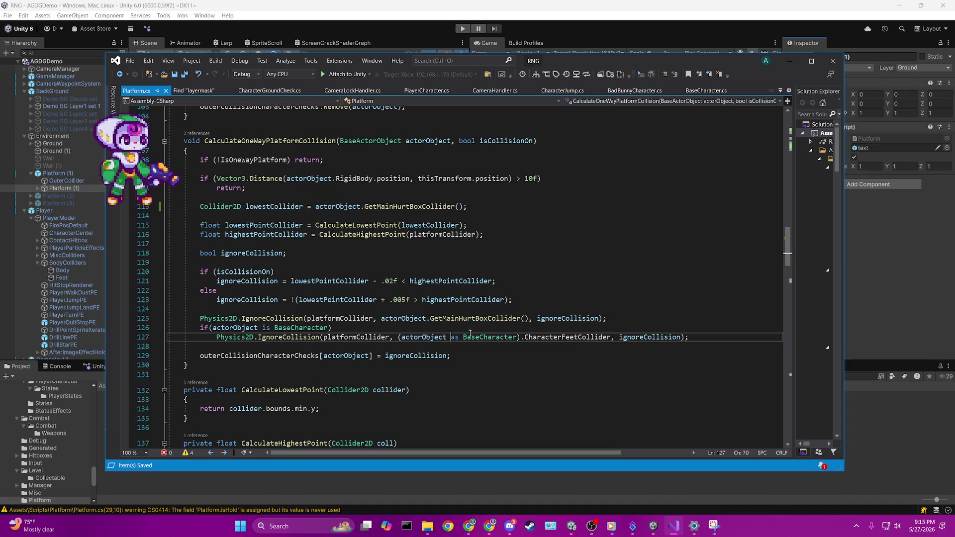
# Highlight CharacterFeetCollider on line 127, scroll through the script, and return to Unity.
pyautogui.doubleClick(549, 338)
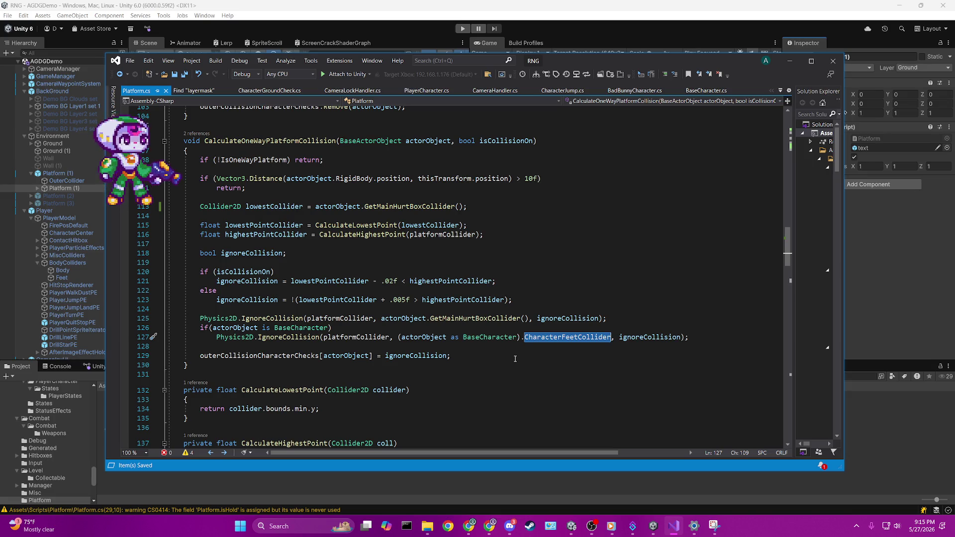
pyautogui.scroll(-5, 515, 358)
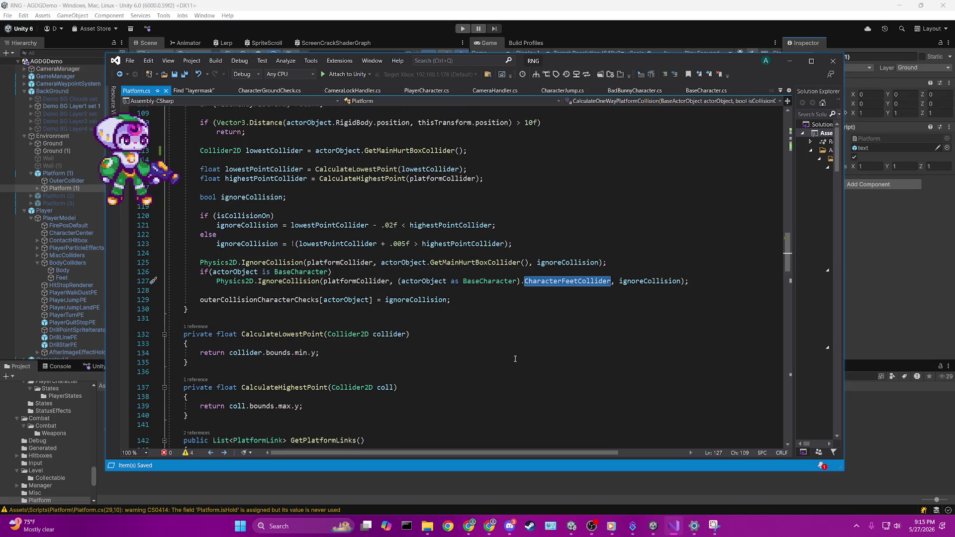
pyautogui.scroll(-19, 515, 358)
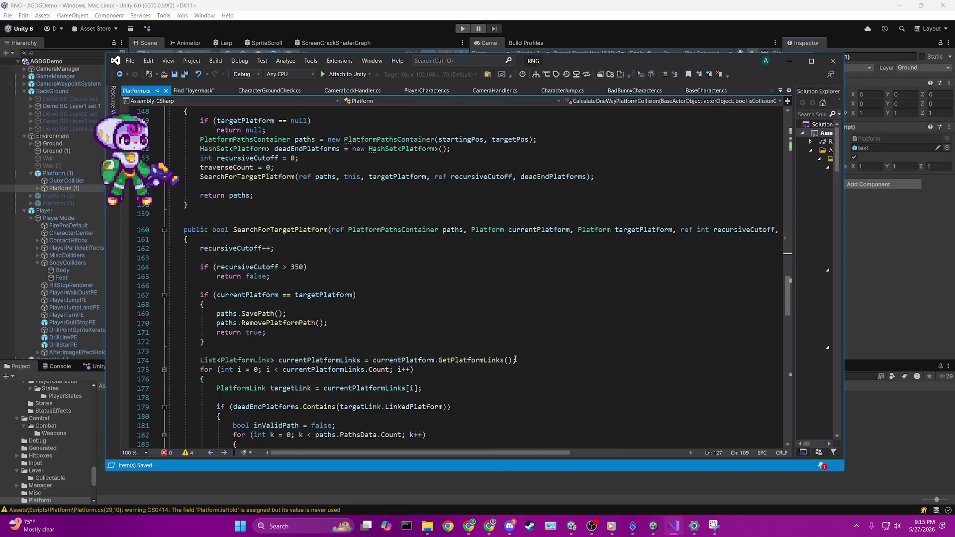
pyautogui.scroll(-10, 515, 358)
pyautogui.moveTo(787, 351)
pyautogui.mouseDown()
pyautogui.moveTo(770, 135)
pyautogui.moveTo(780, 242)
pyautogui.mouseUp()
pyautogui.scroll(3, 780, 242)
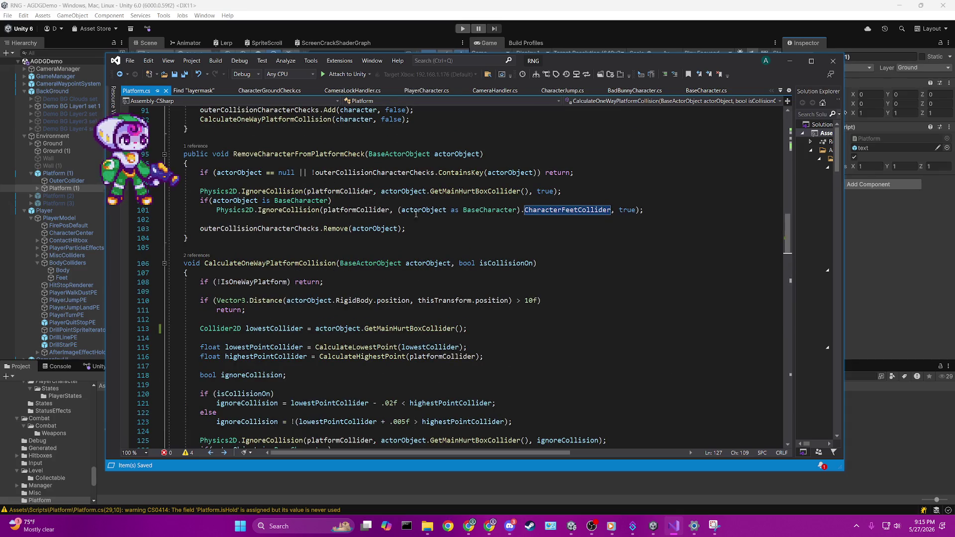
pyautogui.click(460, 3)
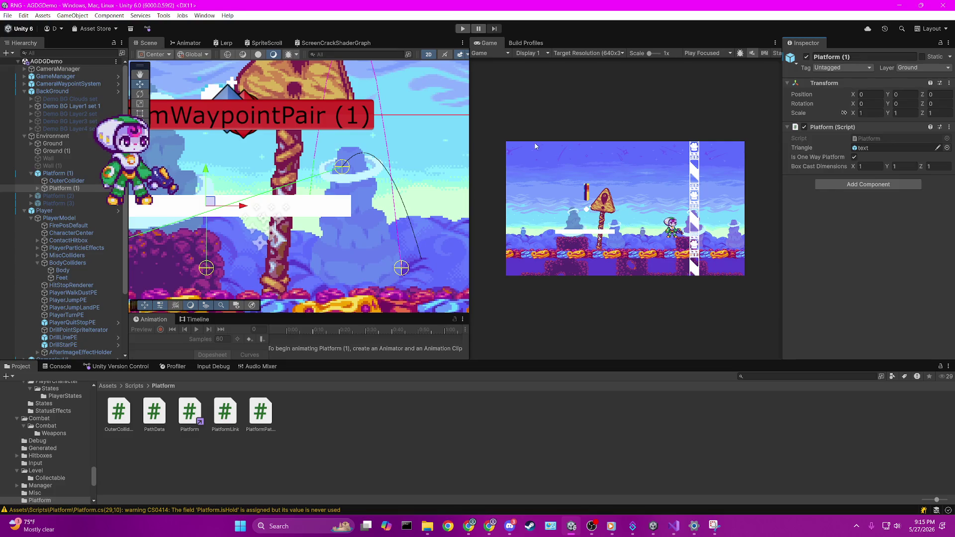
# Enter Play mode and walk the player left and right onto the pillar and platform.
pyautogui.hotkey('ctrl', 'p')
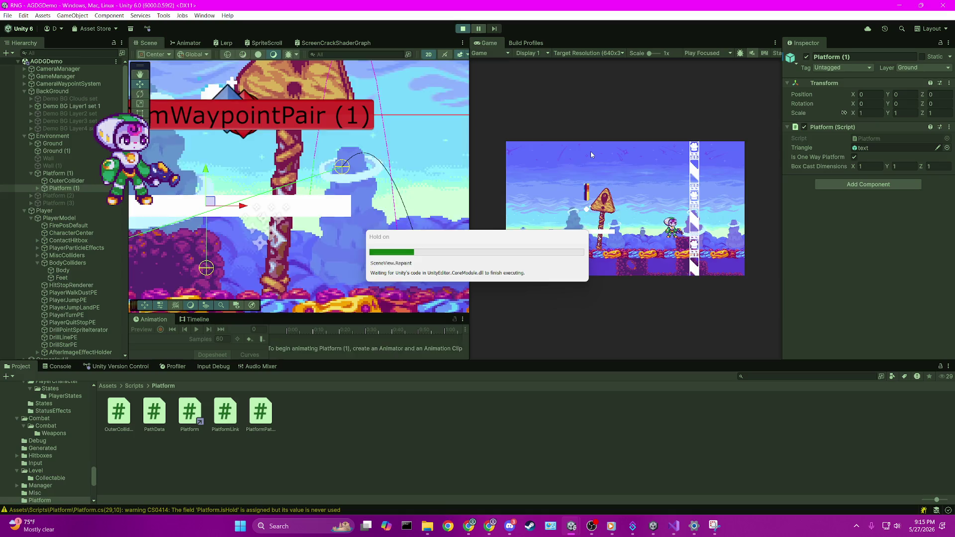
pyautogui.press('Right')
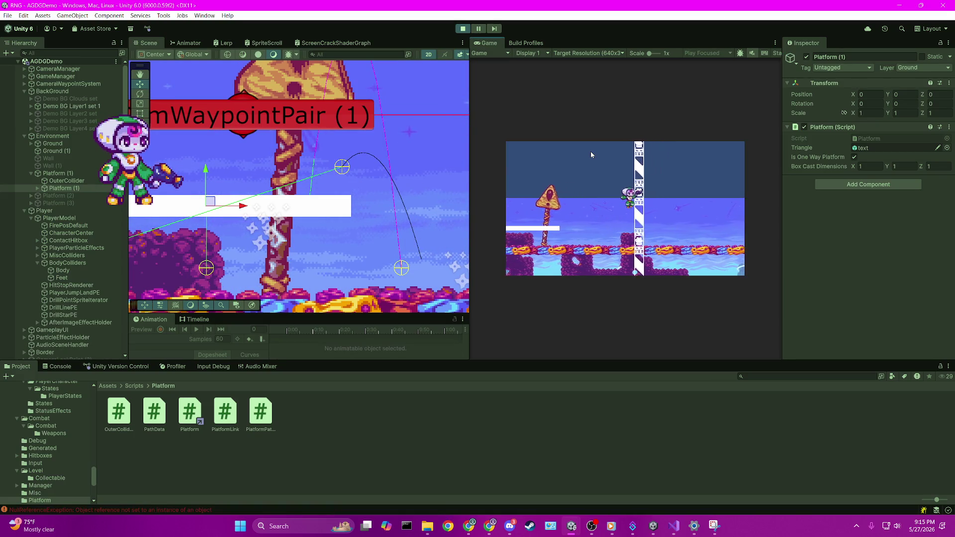
pyautogui.press('space')
pyautogui.press('Left')
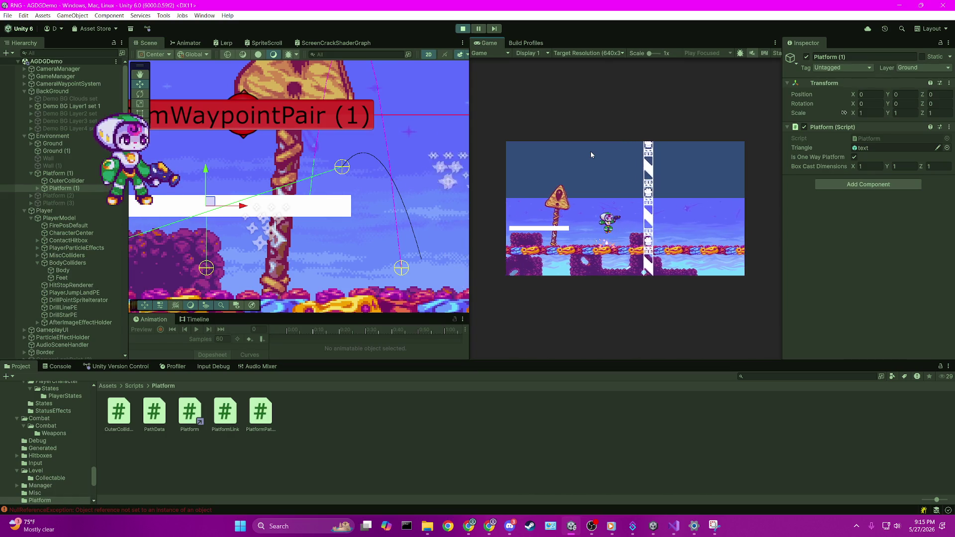
pyautogui.press('Right')
pyautogui.press('space')
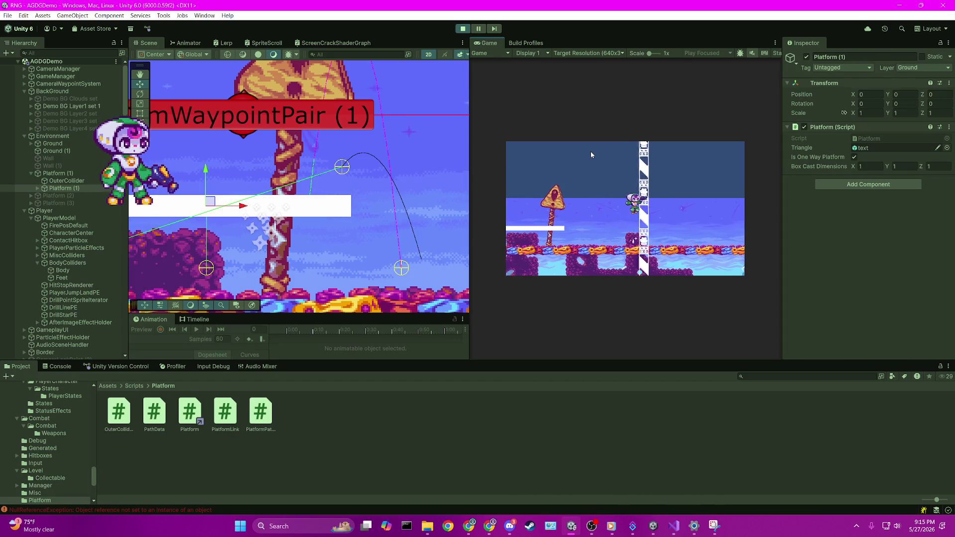
pyautogui.press('Left')
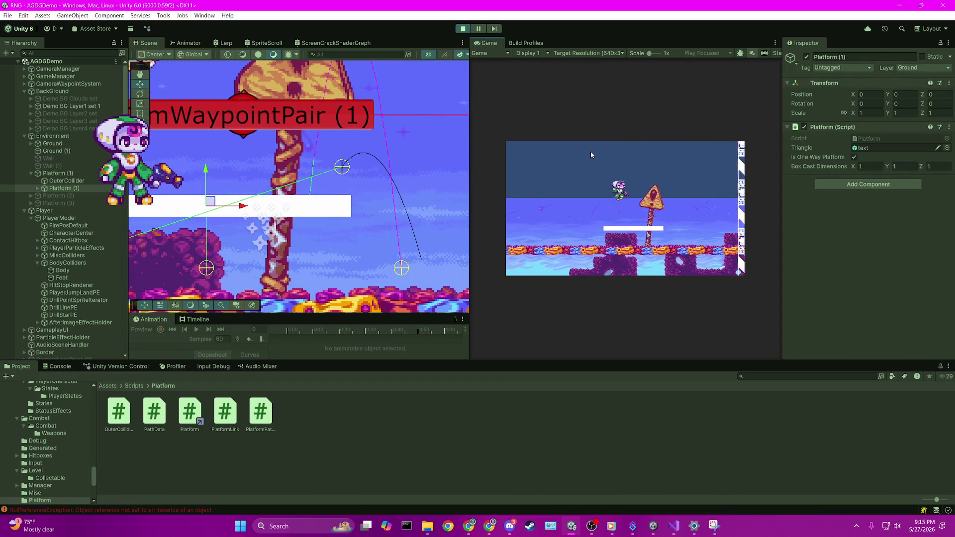
pyautogui.press('Right')
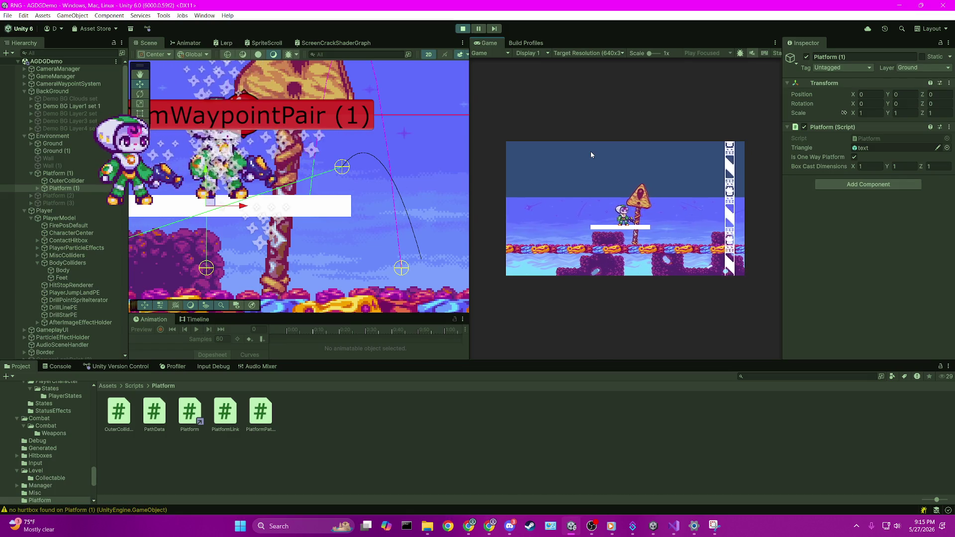
# Drop through and jump back up the one-way platform, use the X move, pause, and return to Platform.cs.
pyautogui.press('Down')
pyautogui.press('space')
pyautogui.press('space')
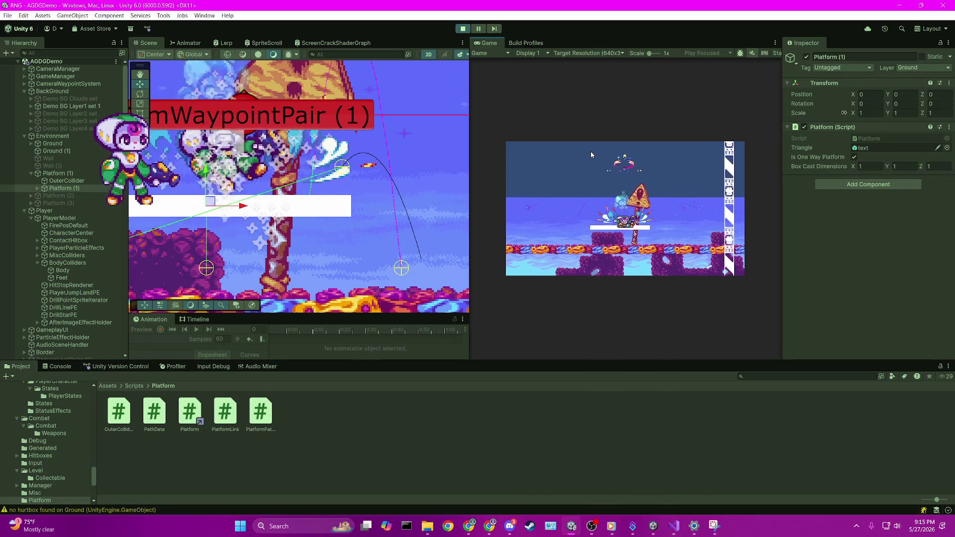
pyautogui.press('space')
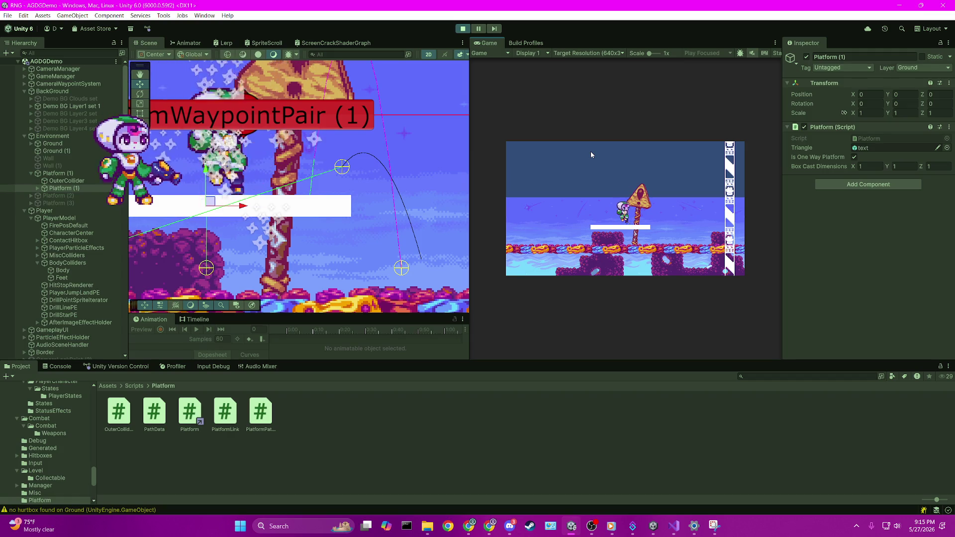
pyautogui.press('space')
pyautogui.press('Right')
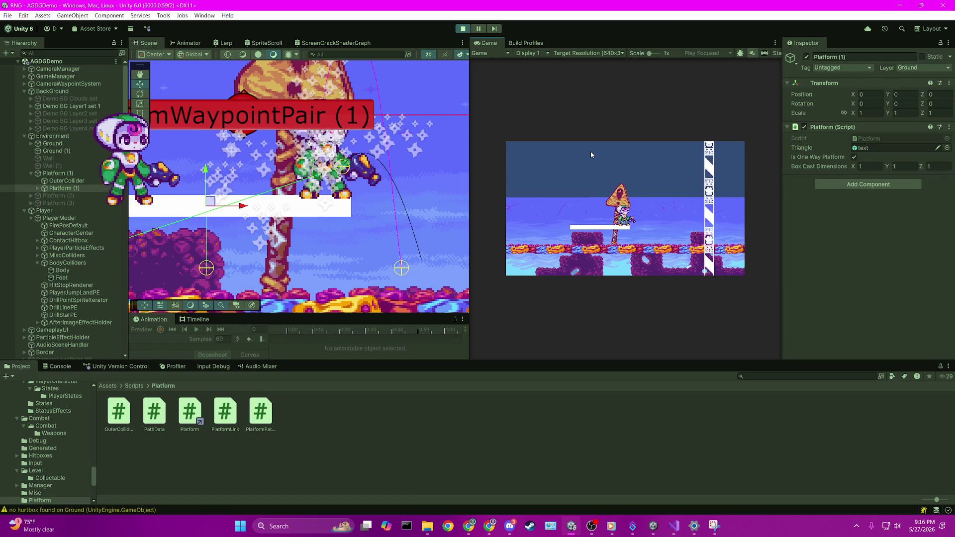
pyautogui.press('x')
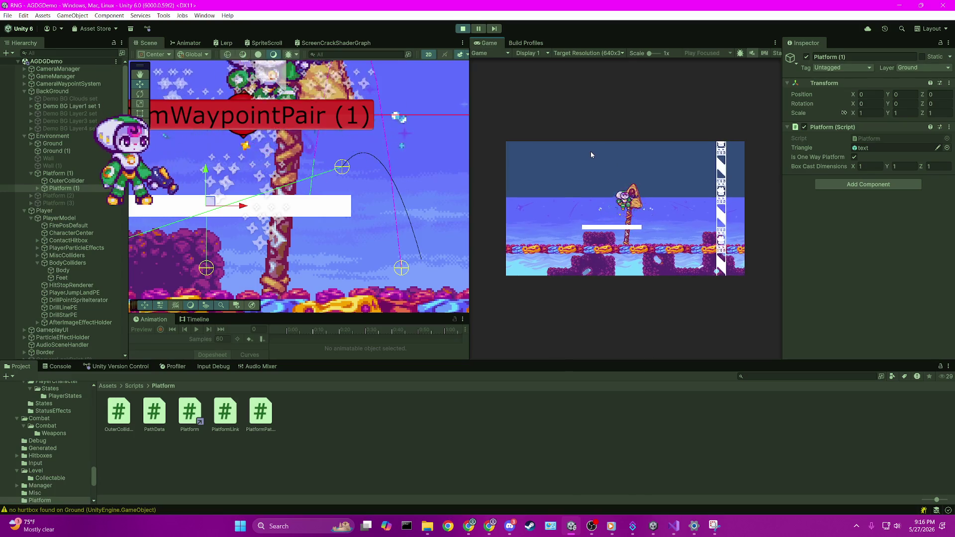
pyautogui.hotkey('ctrl', 'shift', 'p')
pyautogui.hotkey('alt', 'Tab')
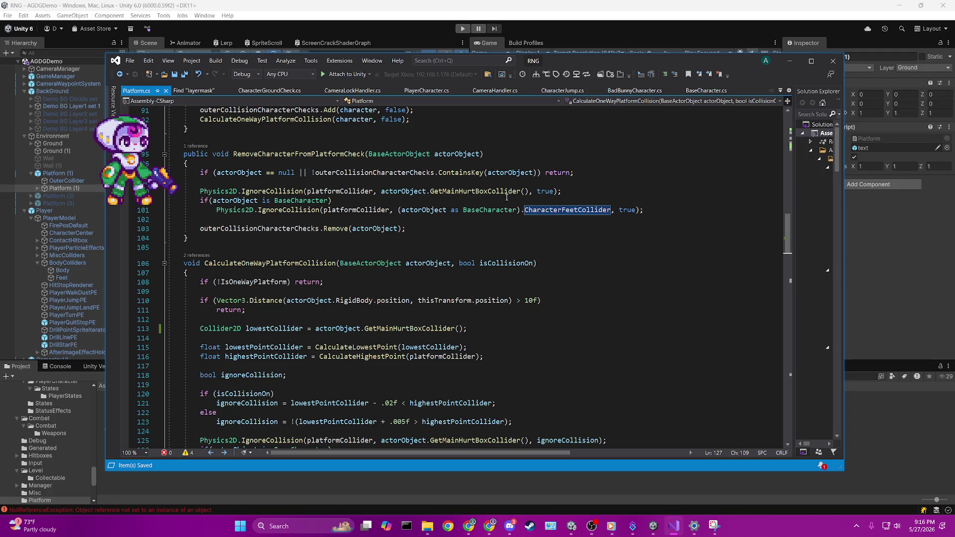
pyautogui.scroll(-6, 507, 197)
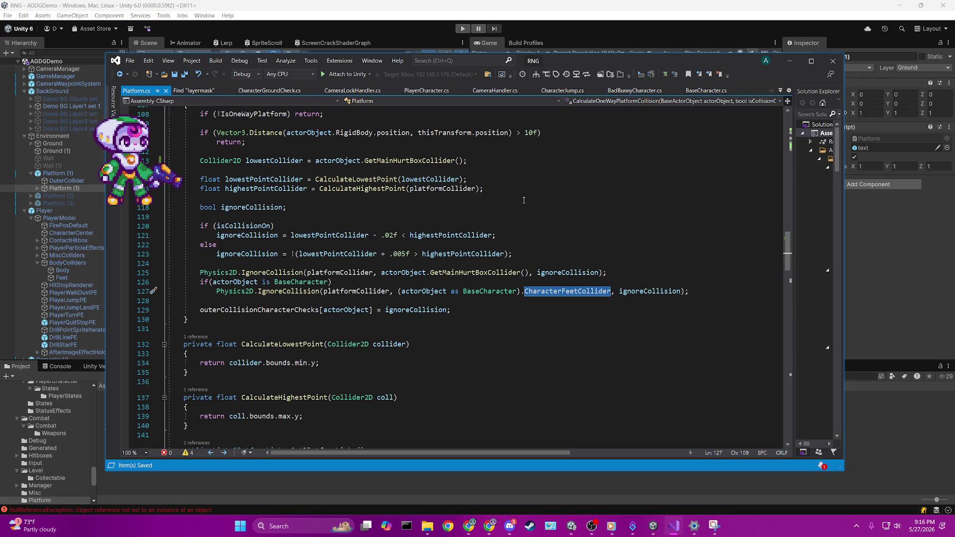
pyautogui.doubleClick(637, 291)
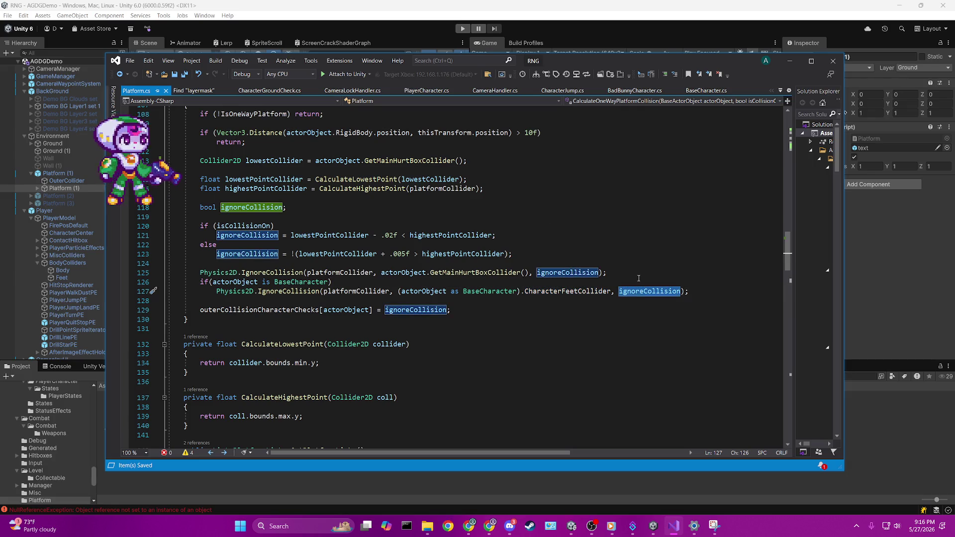
pyautogui.scroll(2, 638, 242)
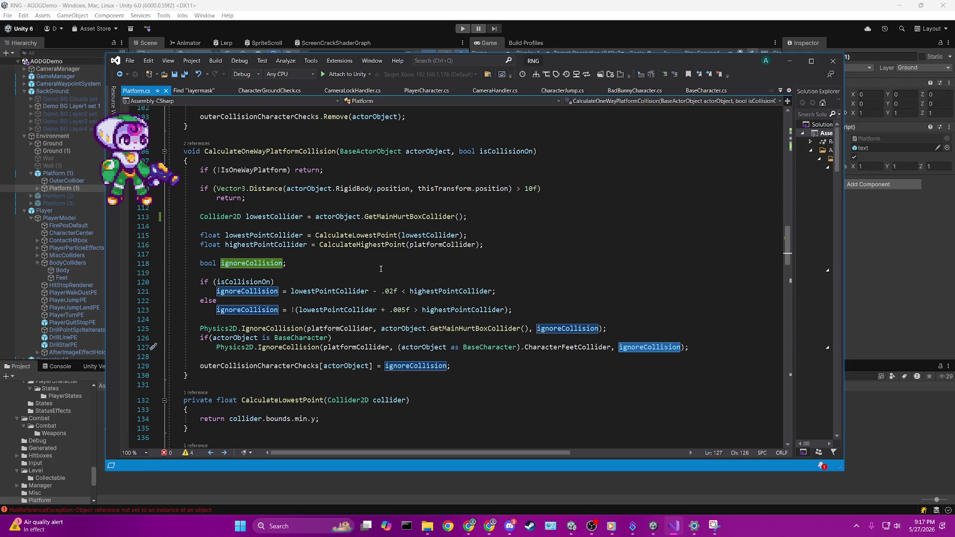
pyautogui.click(399, 291)
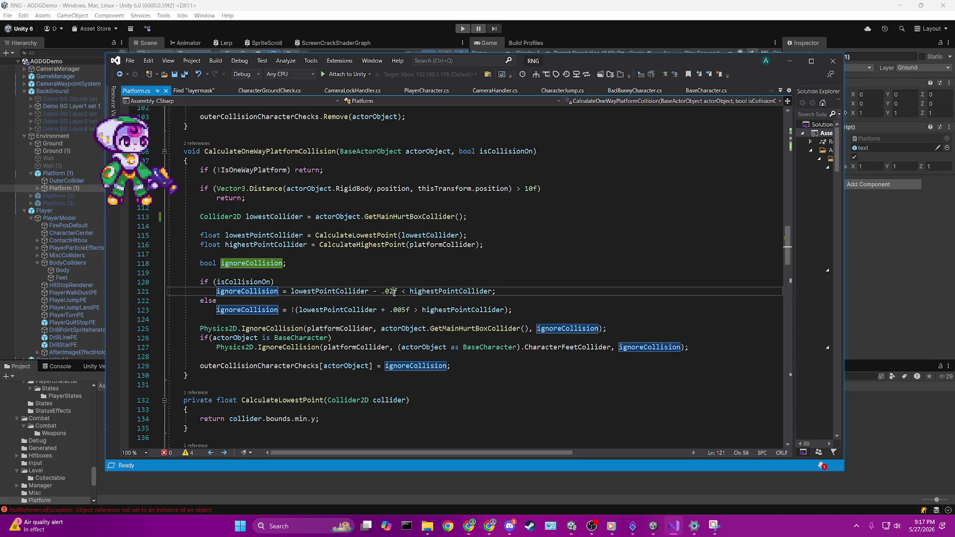
# Change line 121's offset from .02f to .08f, save Platform.cs, and highlight isCollisionOn.
pyautogui.press('BackSpace')
pyautogui.write('8')
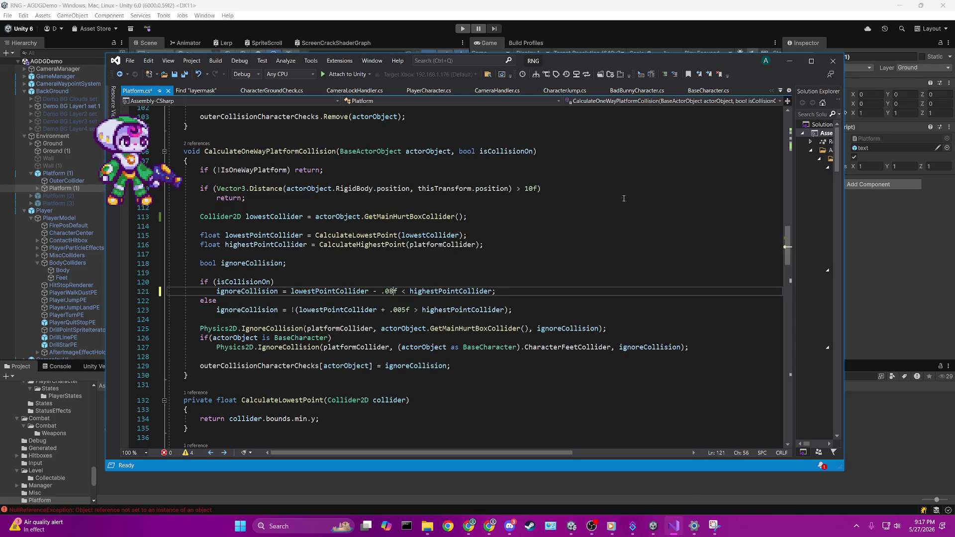
pyautogui.hotkey('ctrl', 's')
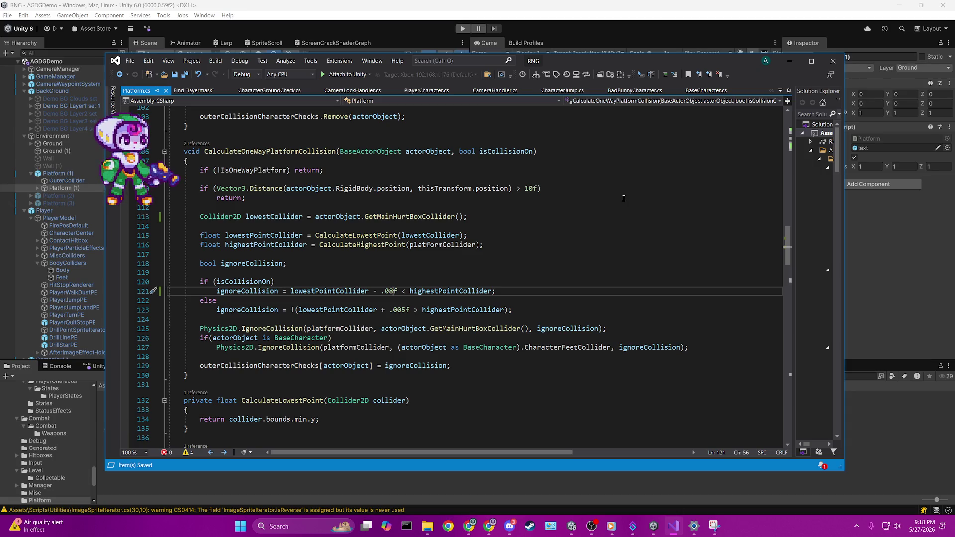
pyautogui.doubleClick(254, 282)
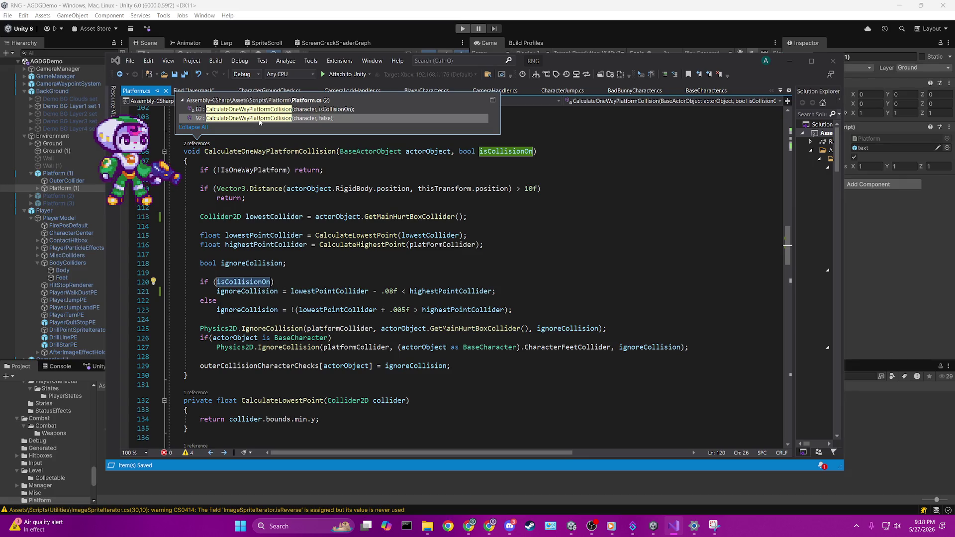
# Go from the call in Update() to the CalculateOneWayPlatformCollision definition and review it.
pyautogui.hotkey('ctrl', '-')
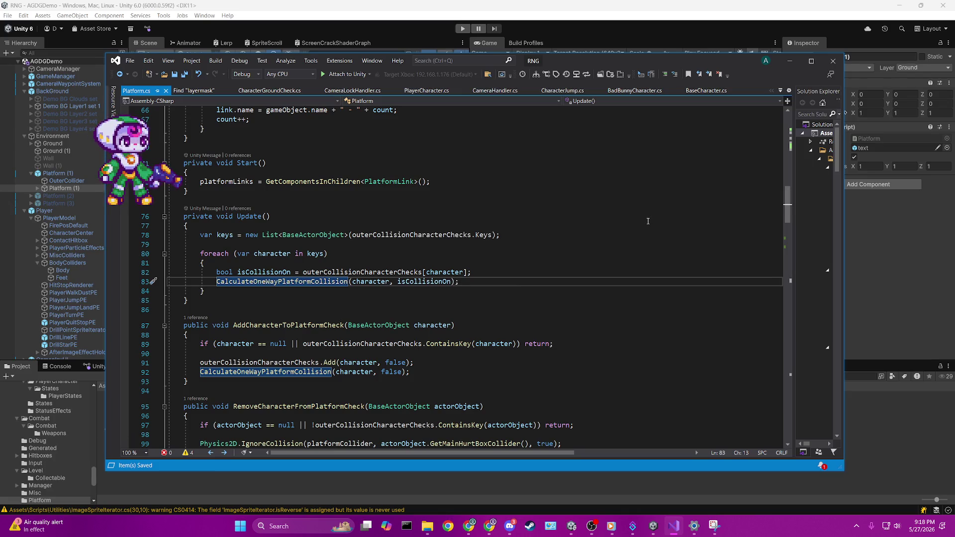
pyautogui.click(302, 301)
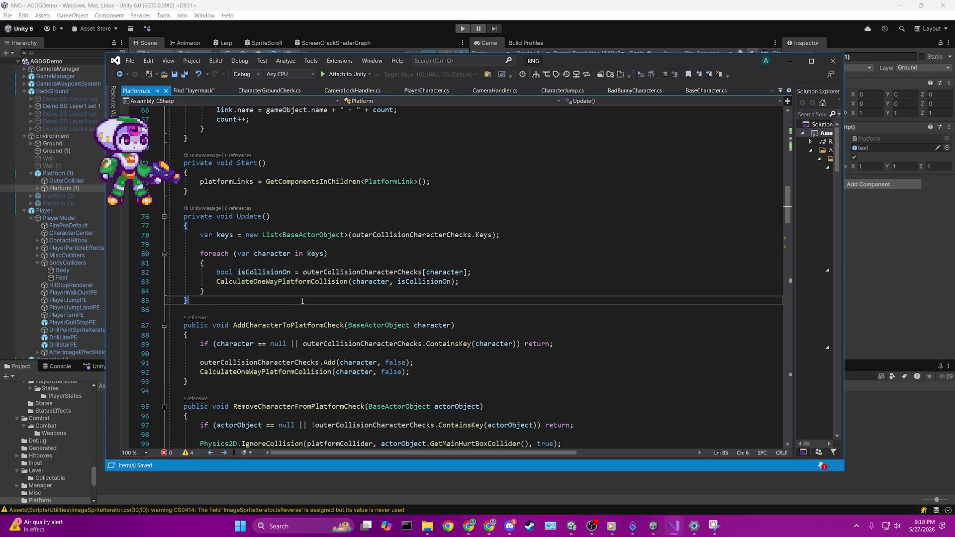
pyautogui.keyDown('ctrl'); pyautogui.click(321, 281); pyautogui.keyUp('ctrl')
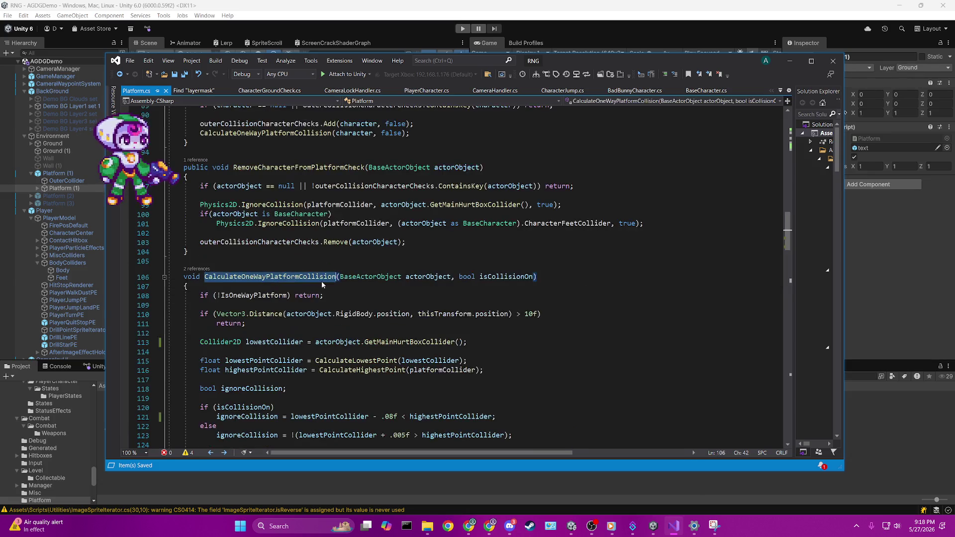
pyautogui.scroll(-4, 580, 282)
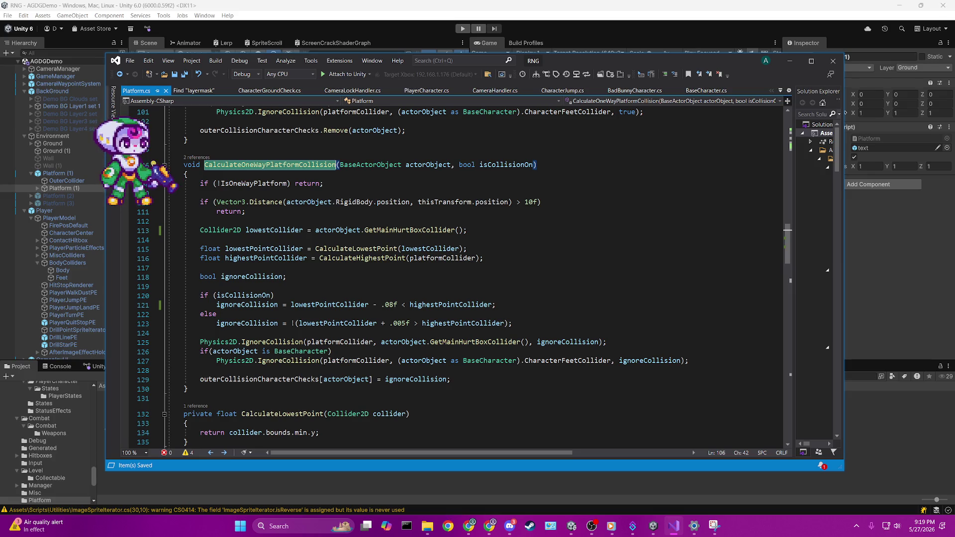
pyautogui.click(513, 527)
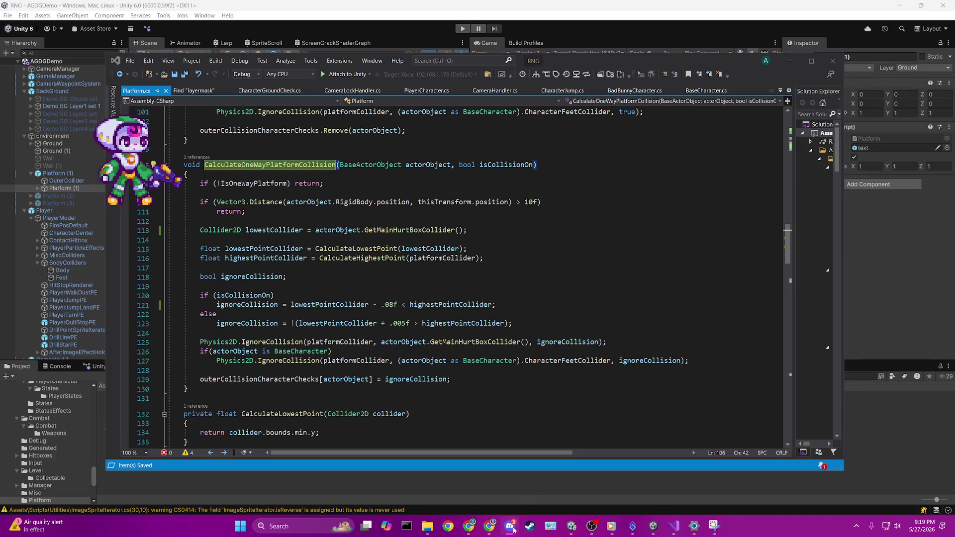
pyautogui.hotkey('alt', 'Tab')
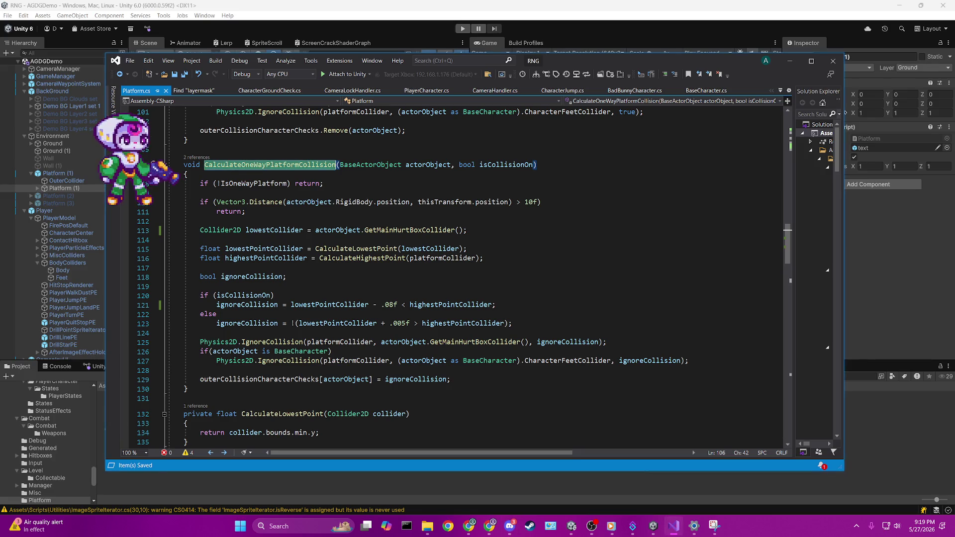
pyautogui.hotkey('alt', 'Tab')
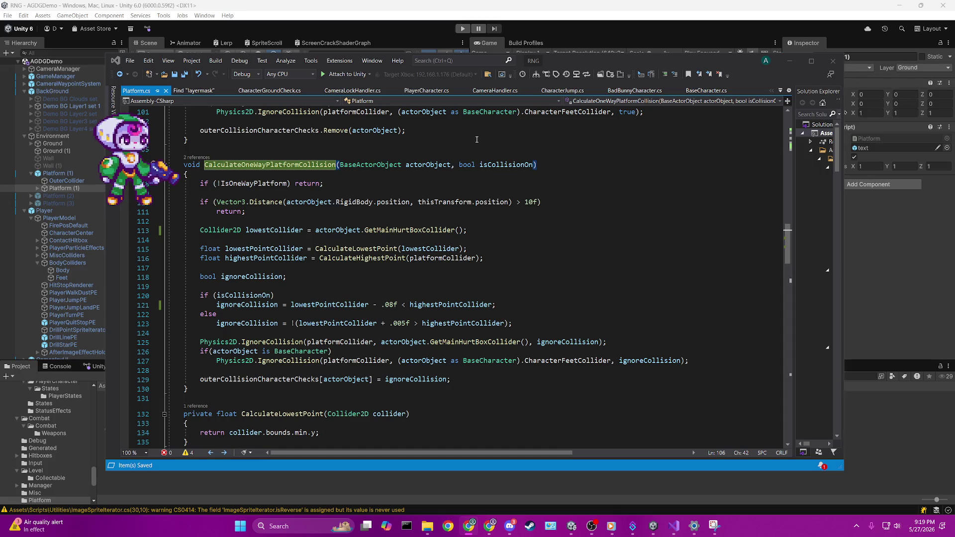
pyautogui.click(302, 222)
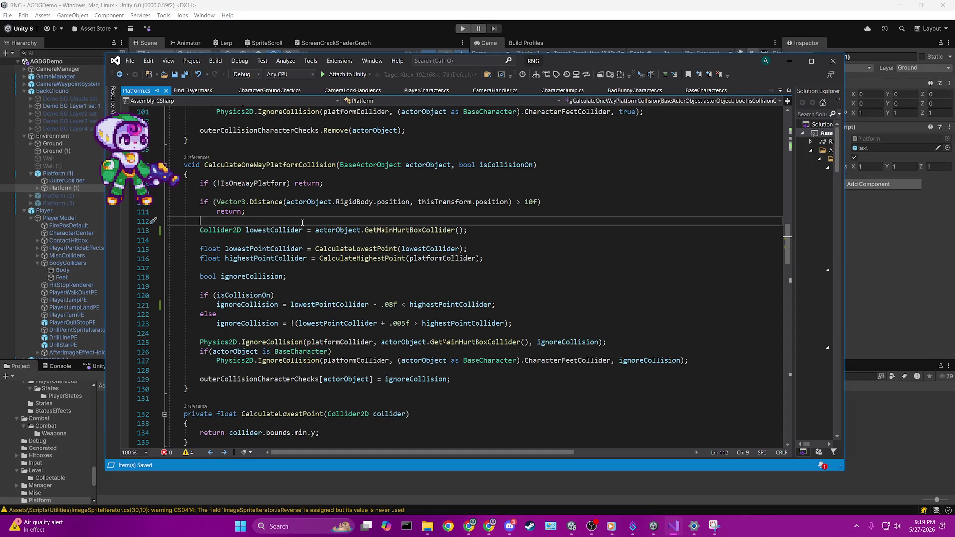
pyautogui.scroll(-1, 376, 220)
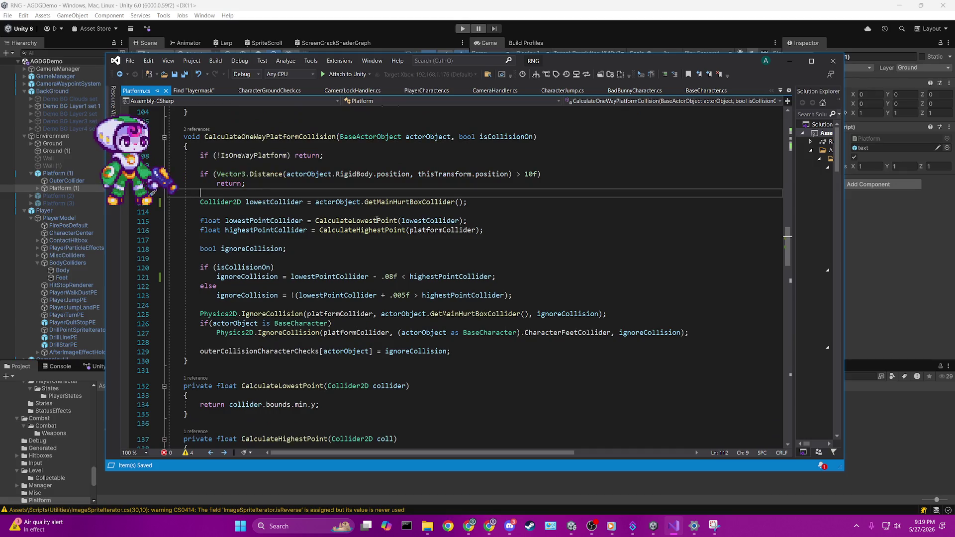
pyautogui.click(376, 267)
pyautogui.press('Down')
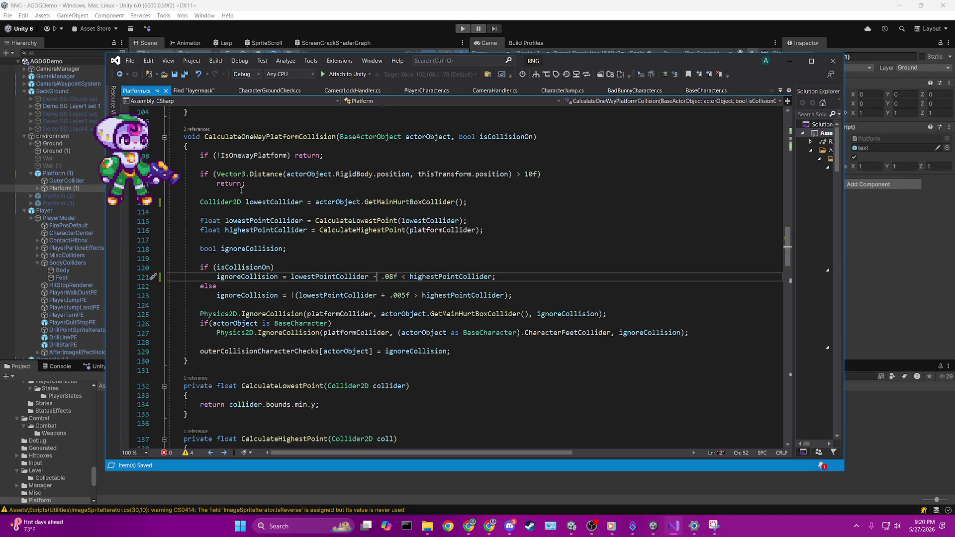
pyautogui.scroll(5, 431, 254)
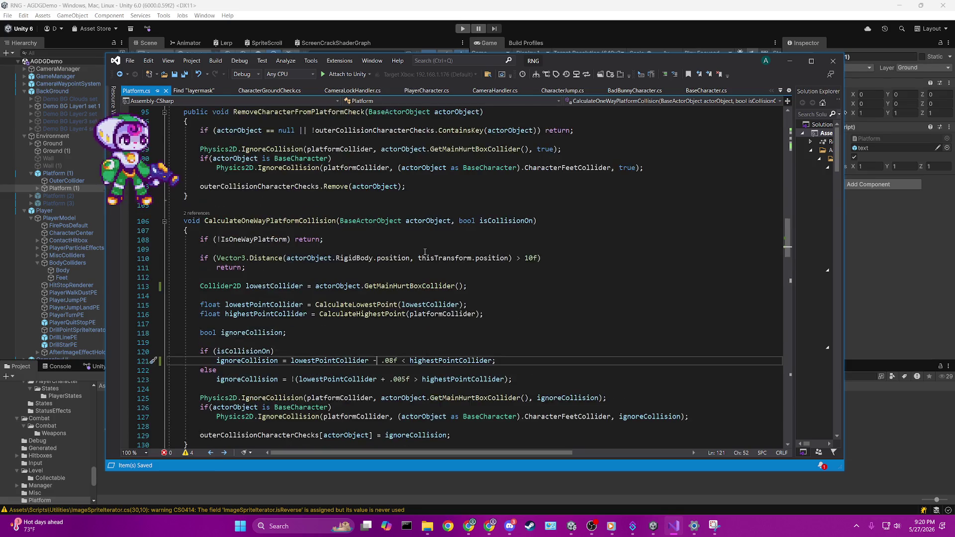
pyautogui.click(203, 261)
pyautogui.click(206, 269)
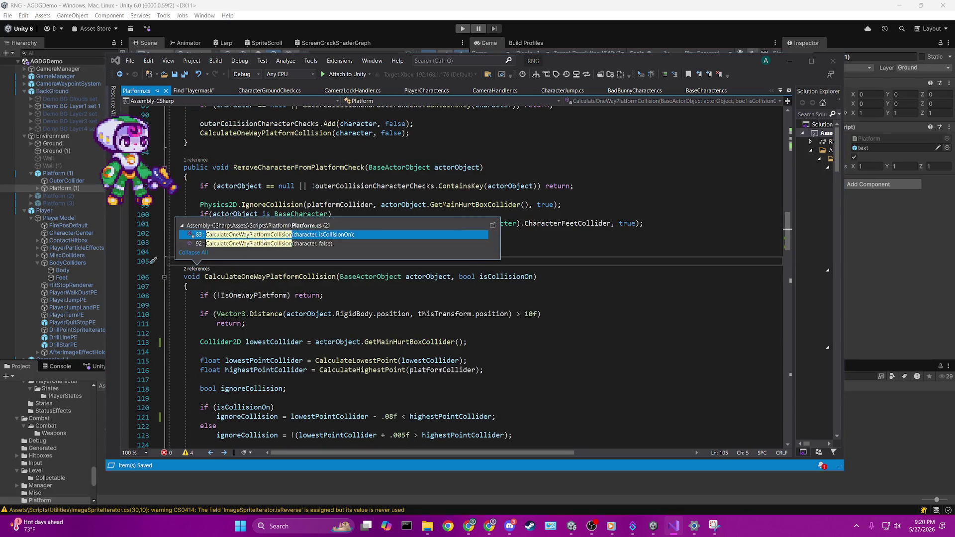
pyautogui.click(270, 232)
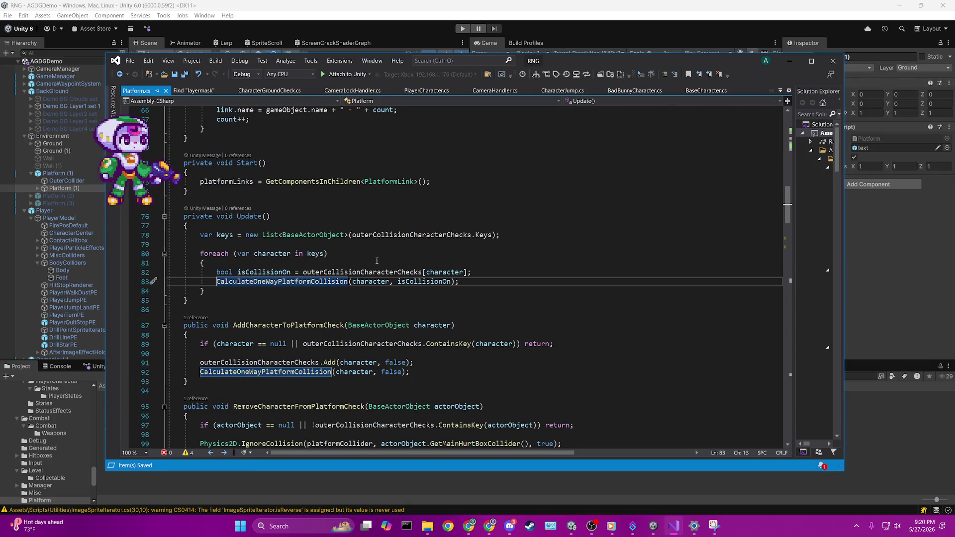
pyautogui.scroll(-14, 391, 284)
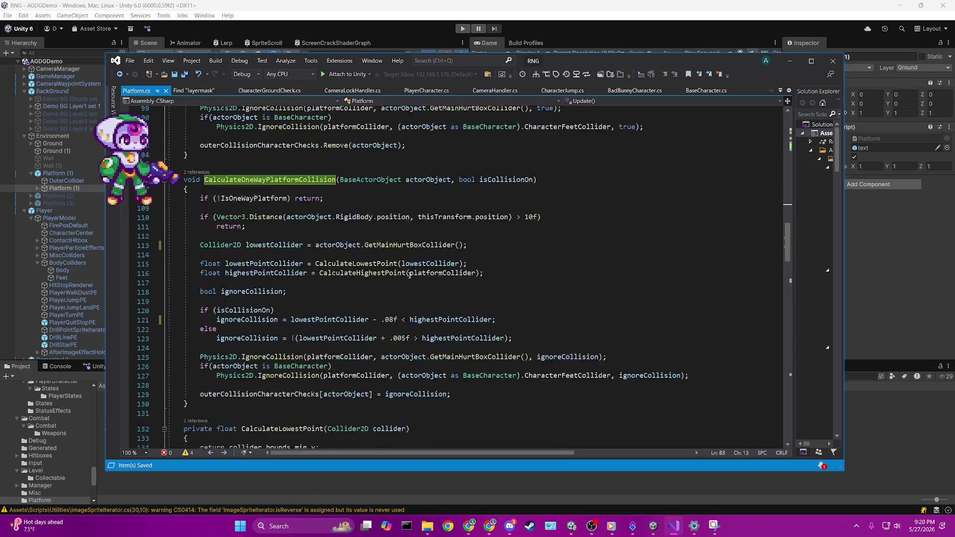
pyautogui.scroll(14, 409, 275)
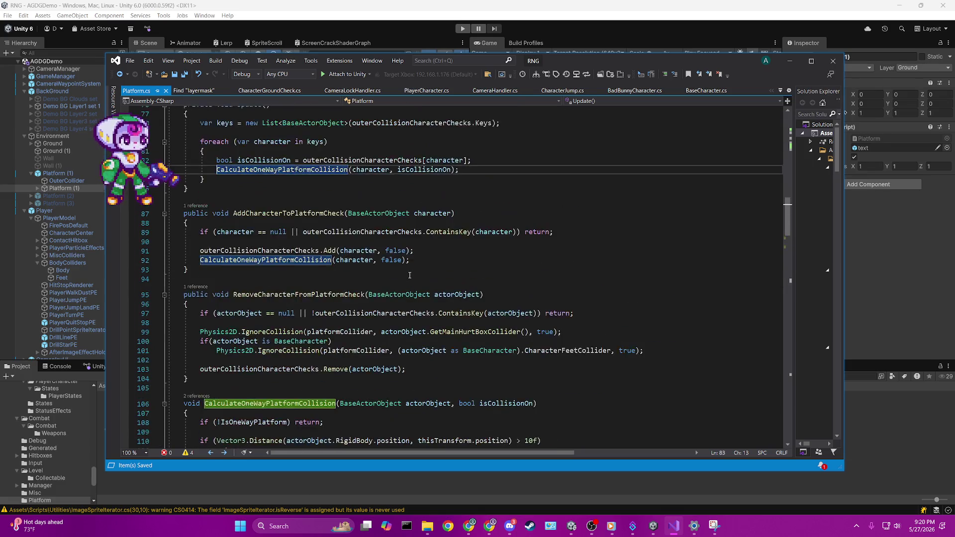
pyautogui.moveTo(457, 234)
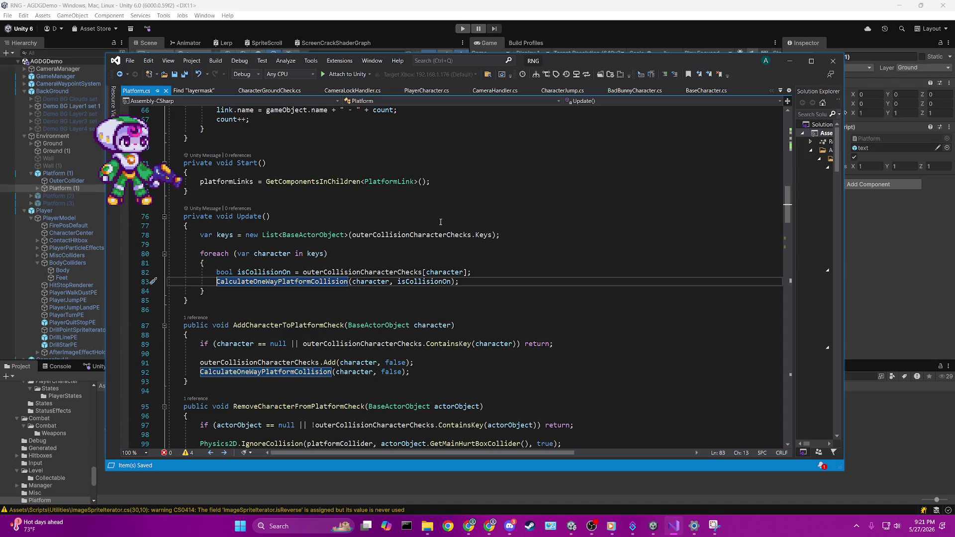
pyautogui.scroll(-20, 235, 296)
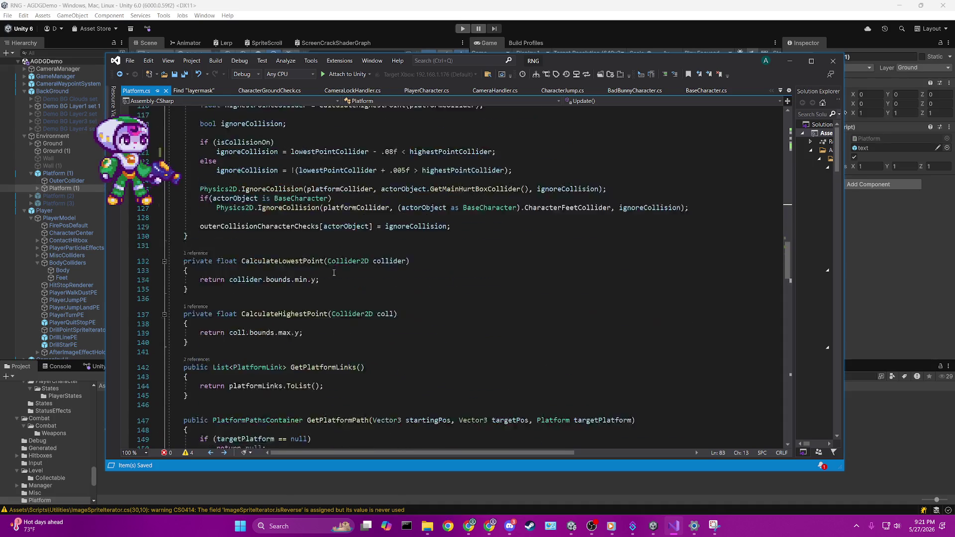
pyautogui.scroll(-3, 334, 273)
pyautogui.scroll(5, 333, 273)
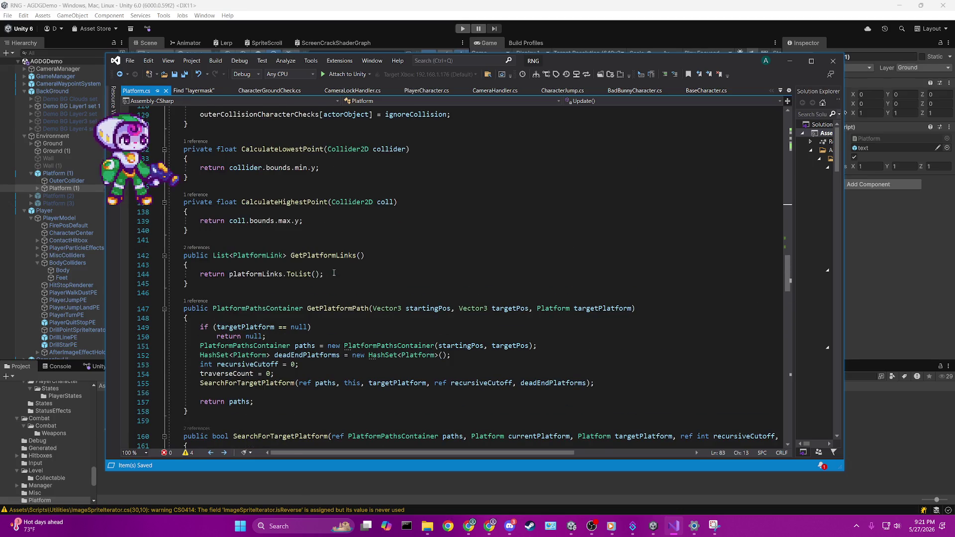
pyautogui.scroll(9, 333, 272)
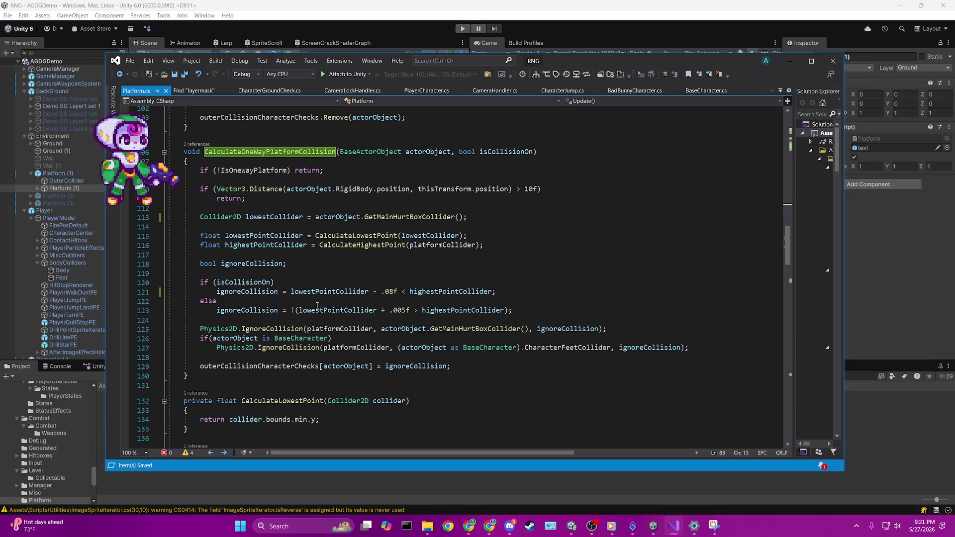
# Set ignoreCollision to false in line 123's else branch, then recompile in Unity and press Play.
pyautogui.moveTo(291, 310); pyautogui.dragTo(507, 310)
pyautogui.write('false;')
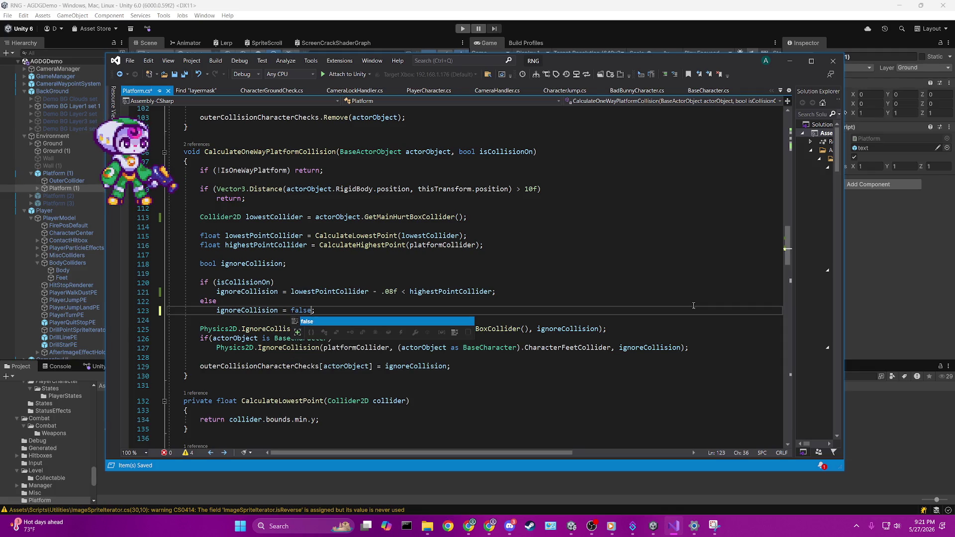
pyautogui.press('Tab')
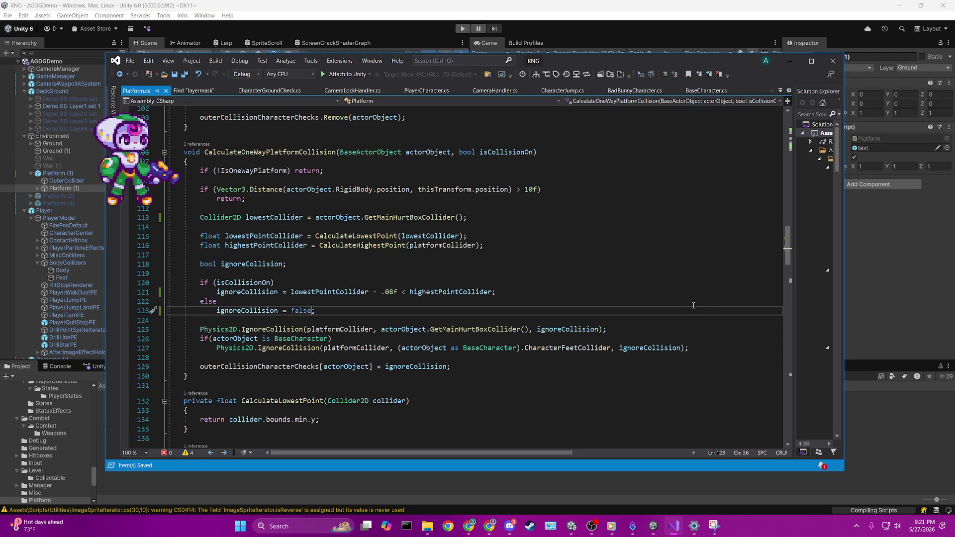
pyautogui.click(549, 13)
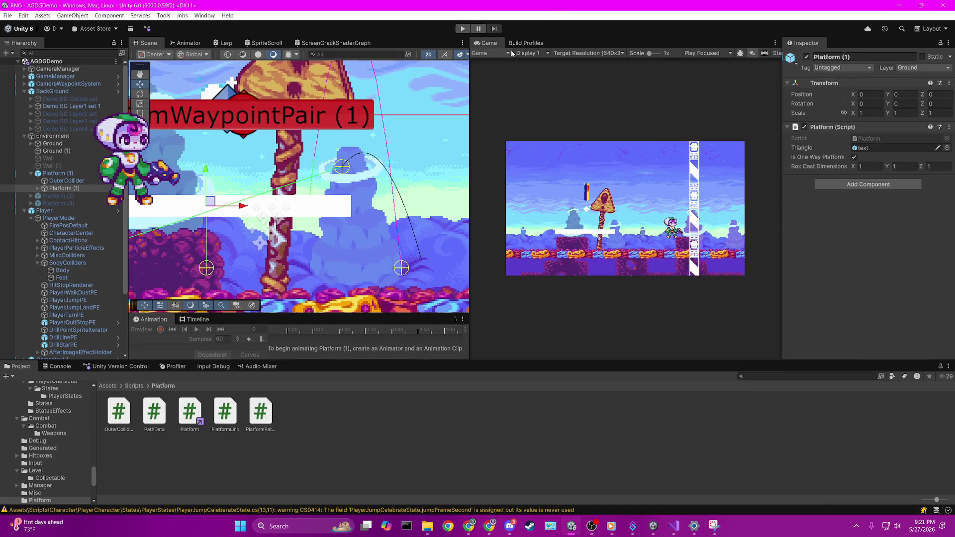
pyautogui.click(462, 28)
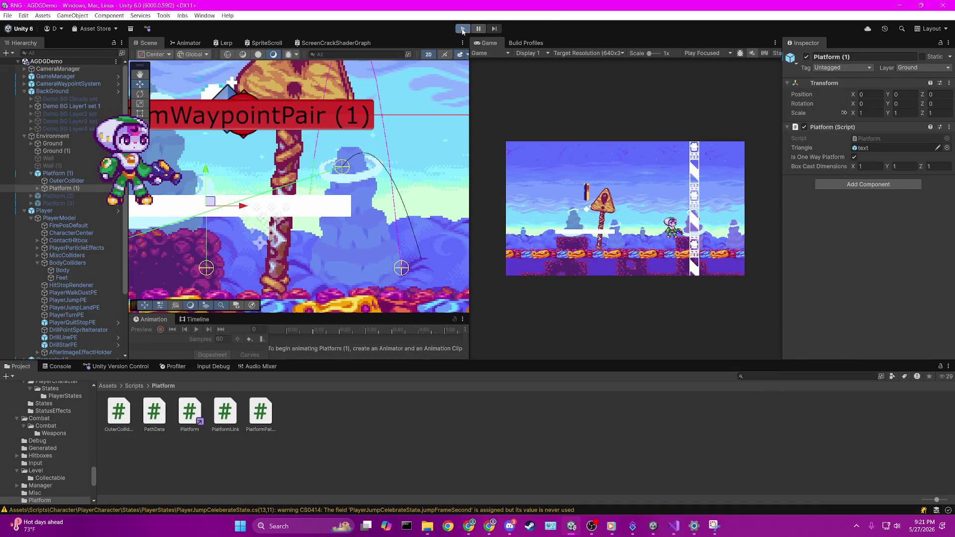
# Back in Unity's running game, run the character left, then jump it right onto the one-way platform.
pyautogui.click(672, 525)
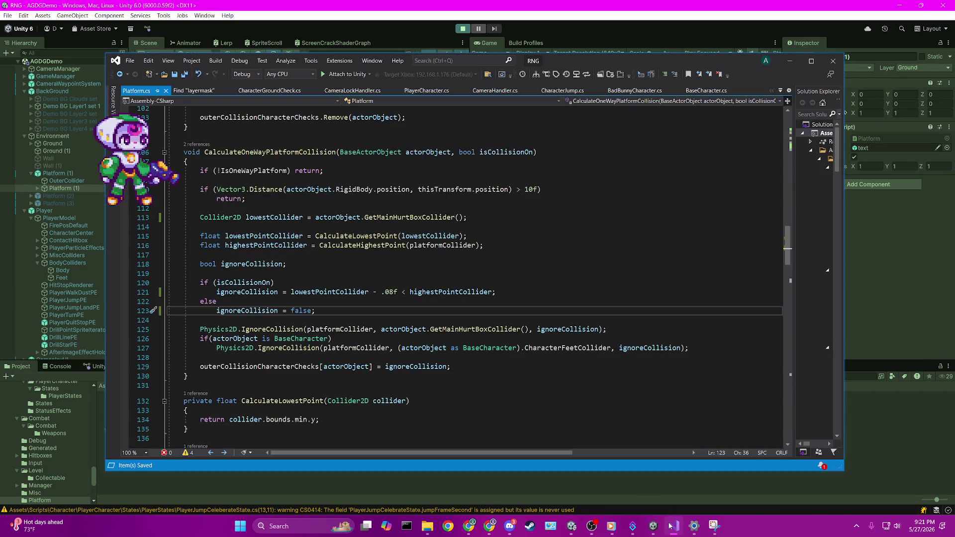
pyautogui.click(583, 1)
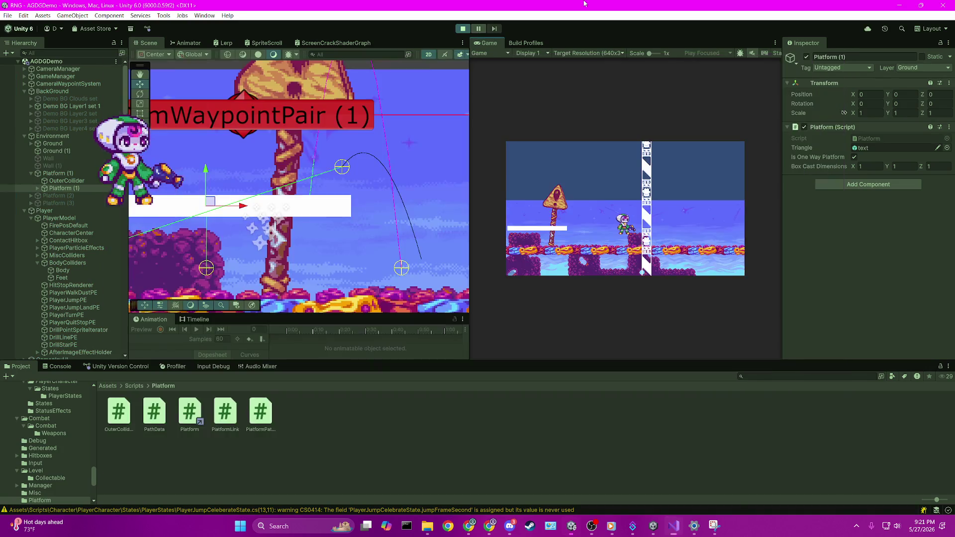
pyautogui.press('Left')
pyautogui.press('space')
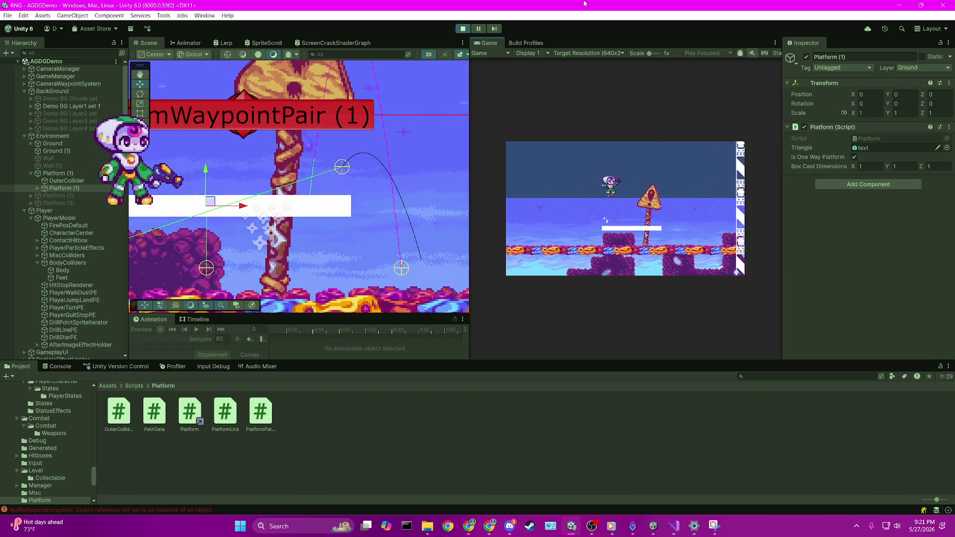
pyautogui.press('Right')
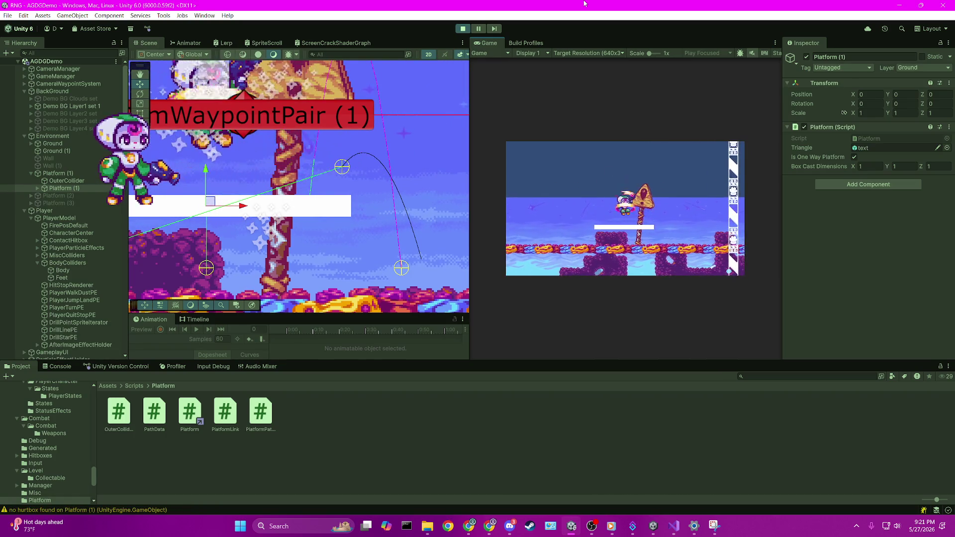
pyautogui.press('space')
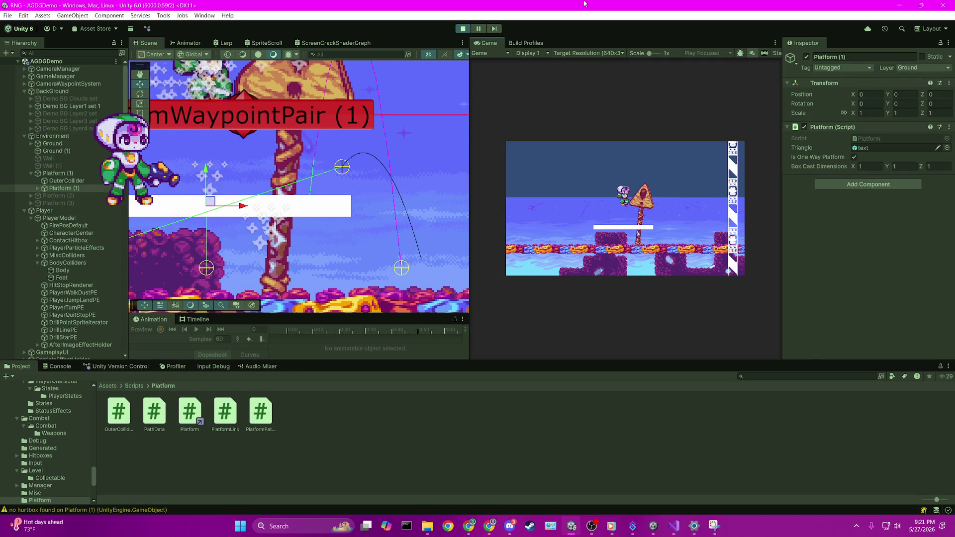
# Jump from the platform and off its left edge, then stop the game and return to Platform.cs.
pyautogui.press('space')
pyautogui.press('space')
pyautogui.press('space')
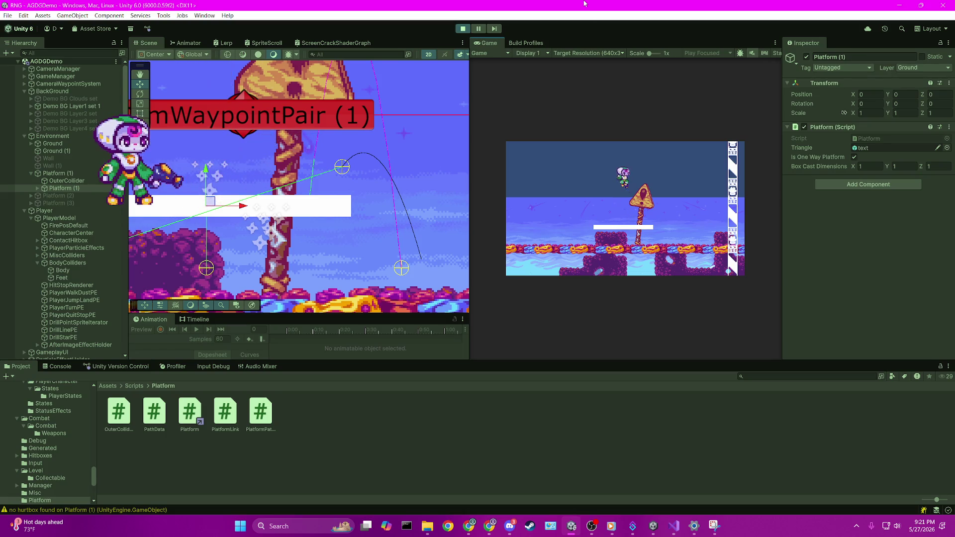
pyautogui.press('Left')
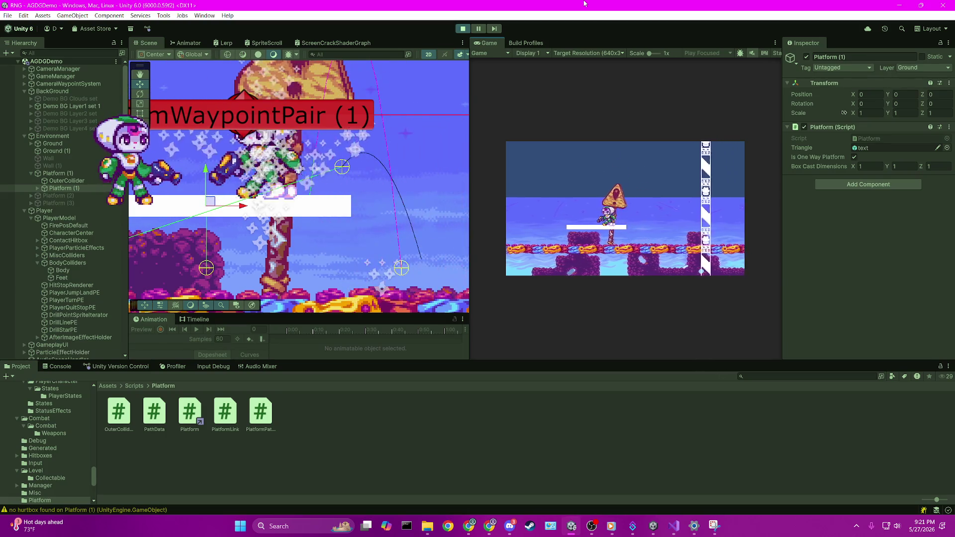
pyautogui.press('space')
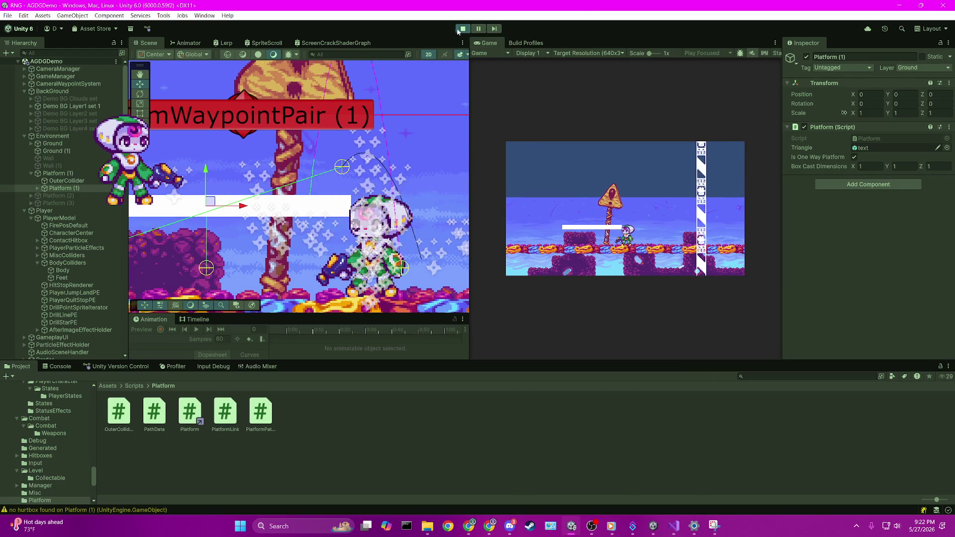
pyautogui.click(462, 28)
pyautogui.click(674, 526)
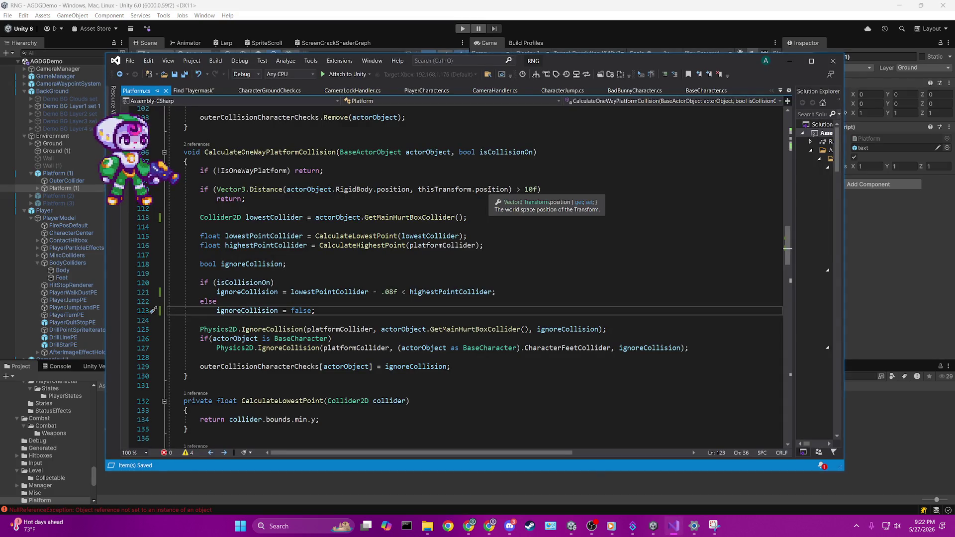
# Replace the 8 in line 121's .08f offset with 4 to make .04f, then switch to Unity.
pyautogui.doubleClick(395, 294)
pyautogui.click(444, 266)
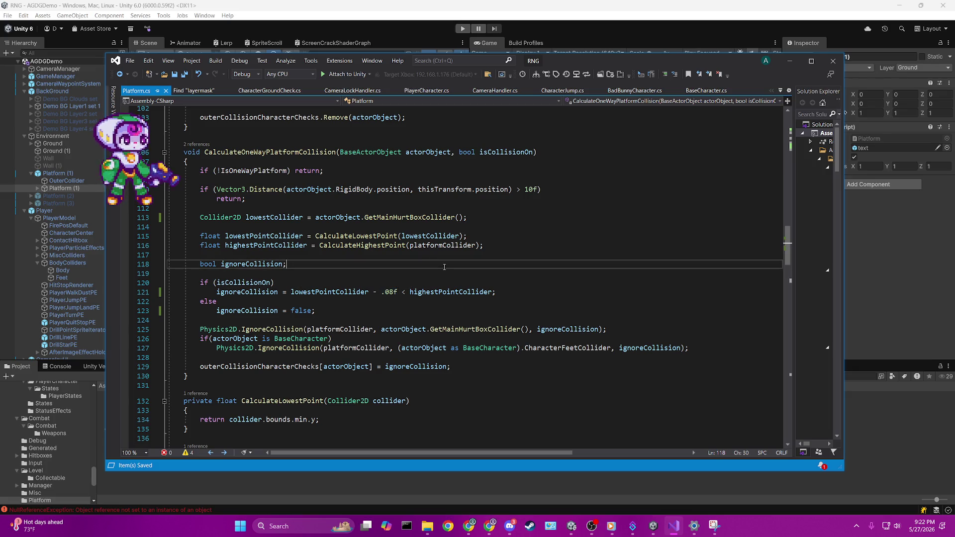
pyautogui.click(395, 294)
pyautogui.press('BackSpace')
pyautogui.write('4')
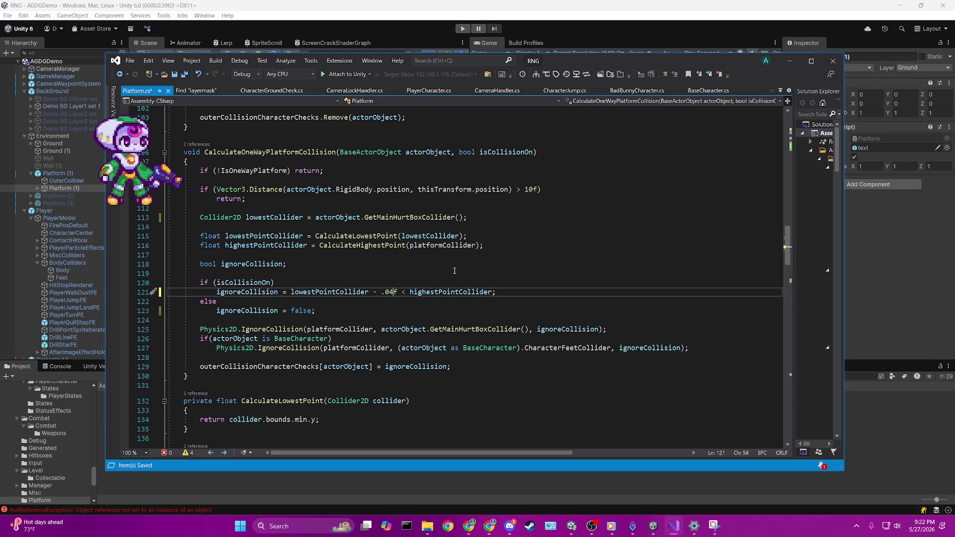
pyautogui.click(843, 113)
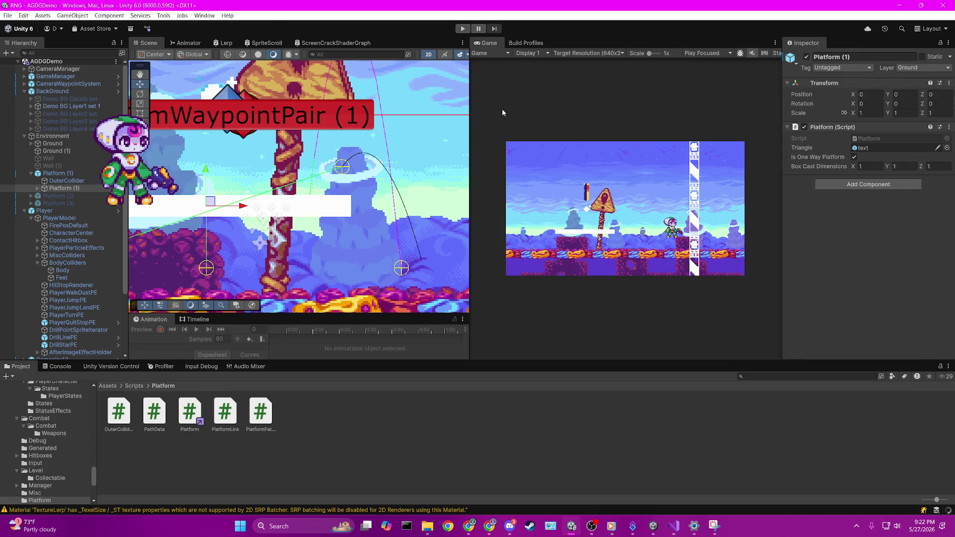
# Play-test the .04f offset, stop the game with Ctrl+P, and Alt+Tab back to Visual Studio.
pyautogui.click(672, 527)
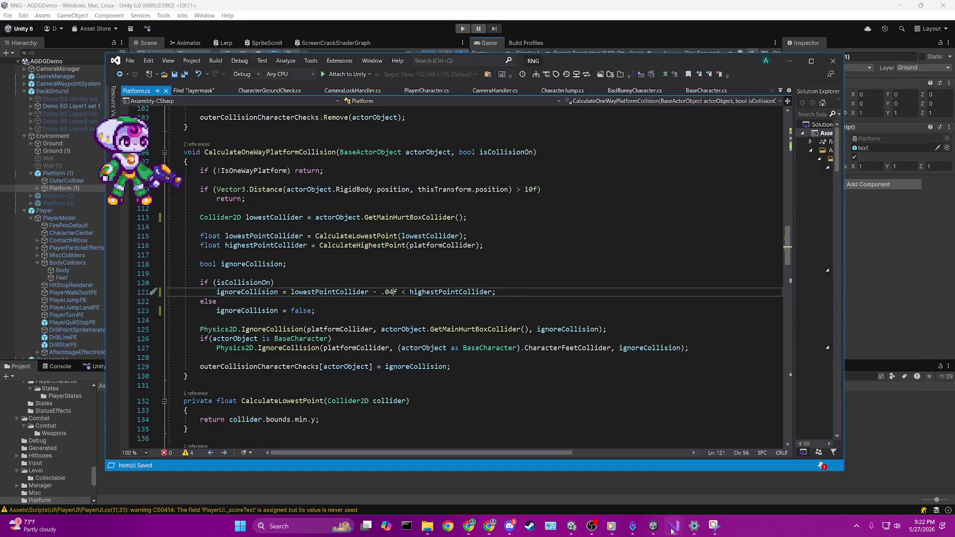
pyautogui.click(673, 528)
pyautogui.click(673, 529)
pyautogui.click(672, 528)
pyautogui.click(463, 29)
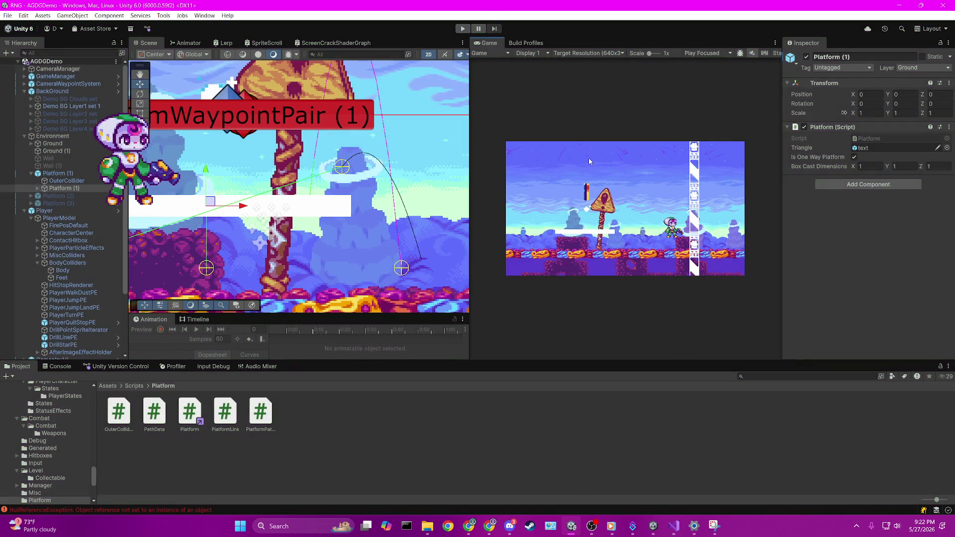
pyautogui.click(462, 29)
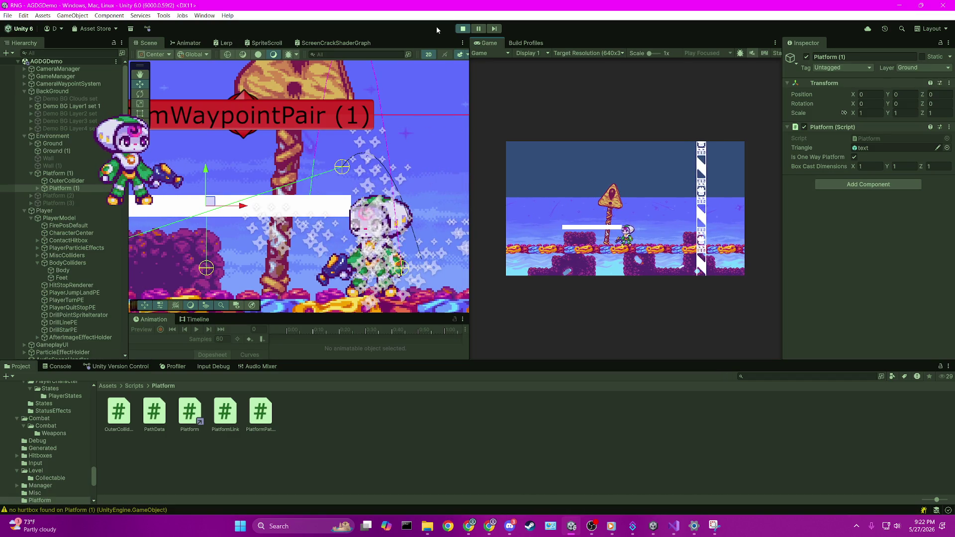
pyautogui.hotkey('ctrl', 'p')
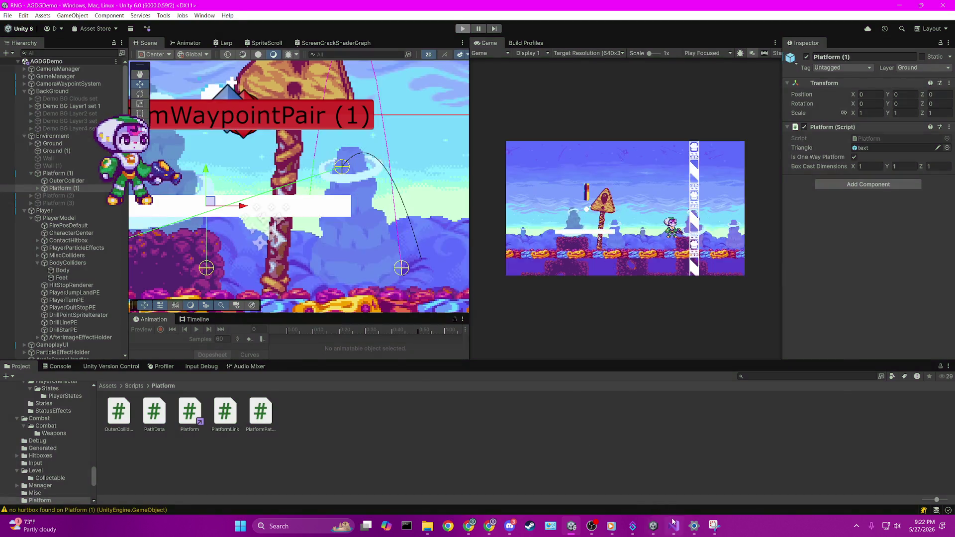
pyautogui.hotkey('alt', 'Tab')
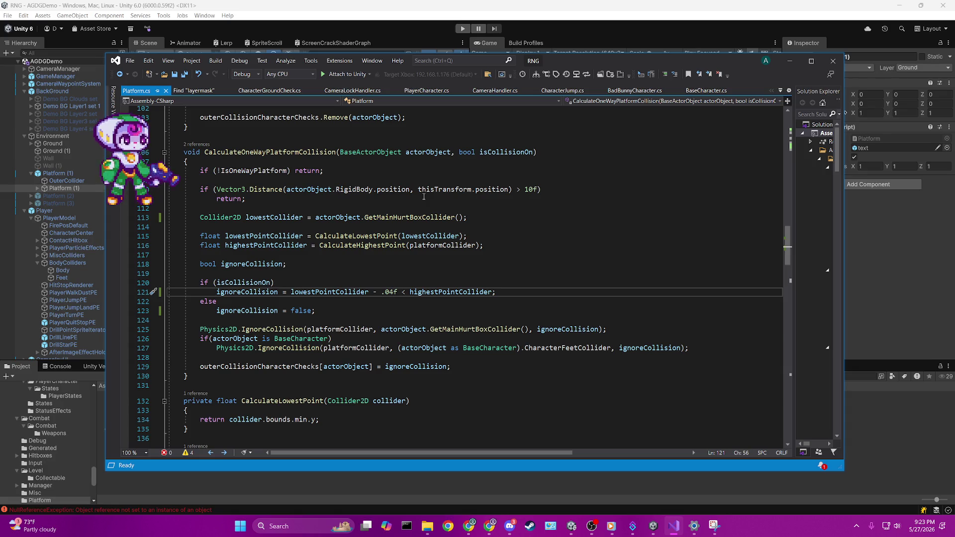
# Change line 121's offset from .04f to .024f, save with Ctrl+S, and press Play in Unity.
pyautogui.press('BackSpace')
pyautogui.write('2')
pyautogui.hotkey('ctrl', 's')
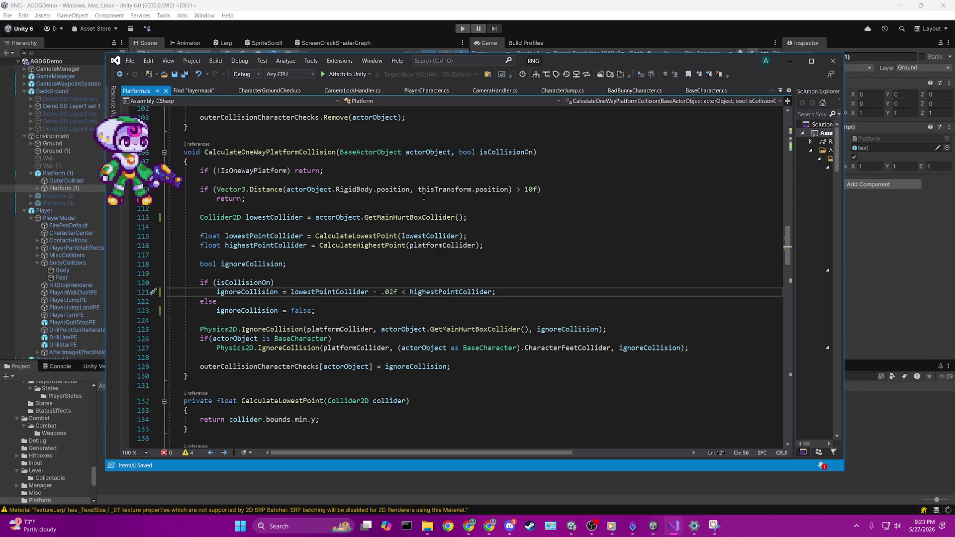
pyautogui.write('4')
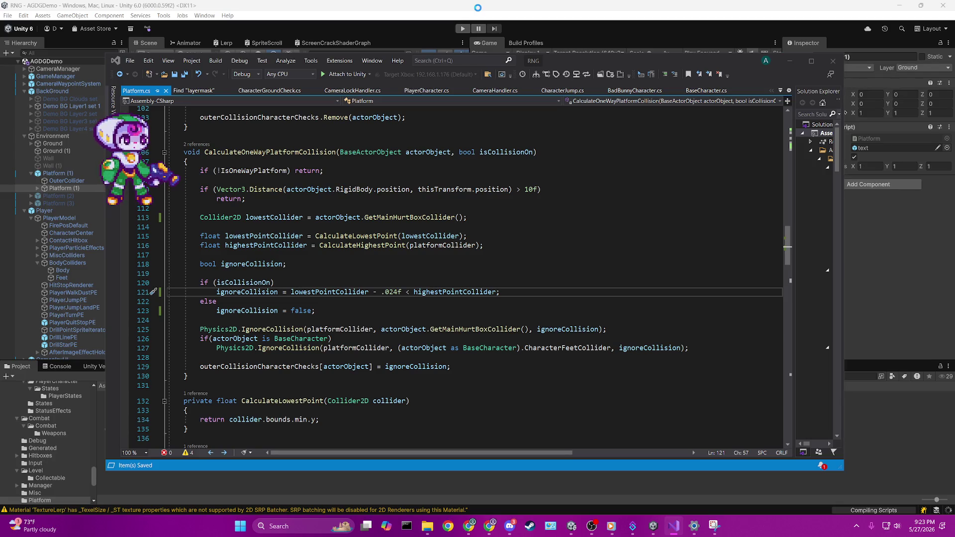
pyautogui.click(472, 35)
pyautogui.click(464, 29)
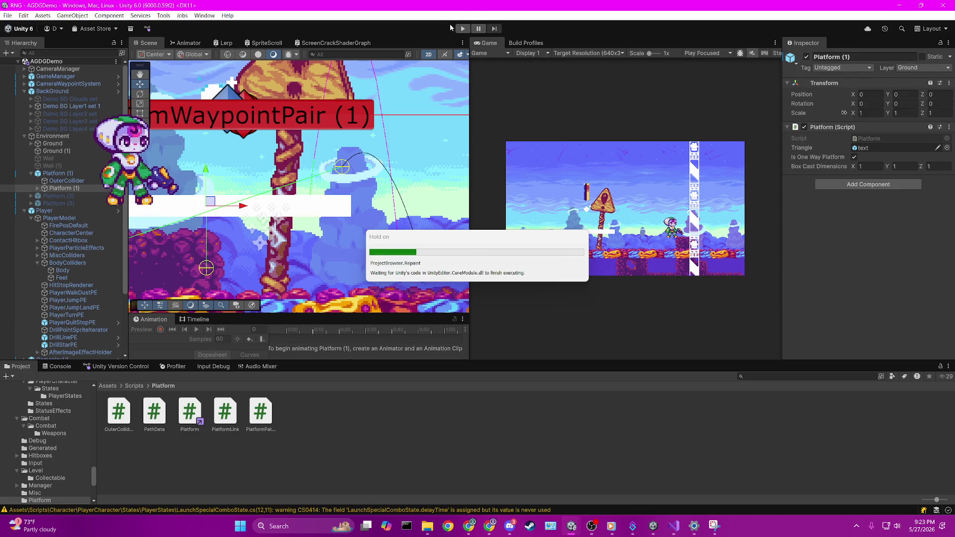
# Run a play-test with the .024f offset, stop it, and Alt+Tab back to Visual Studio.
pyautogui.click(463, 29)
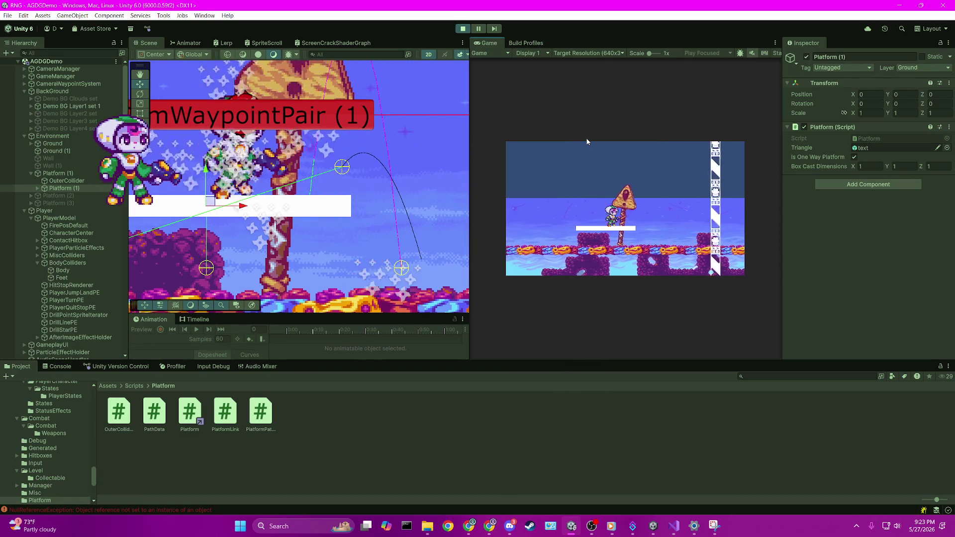
pyautogui.click(462, 30)
pyautogui.hotkey('alt', 'Tab')
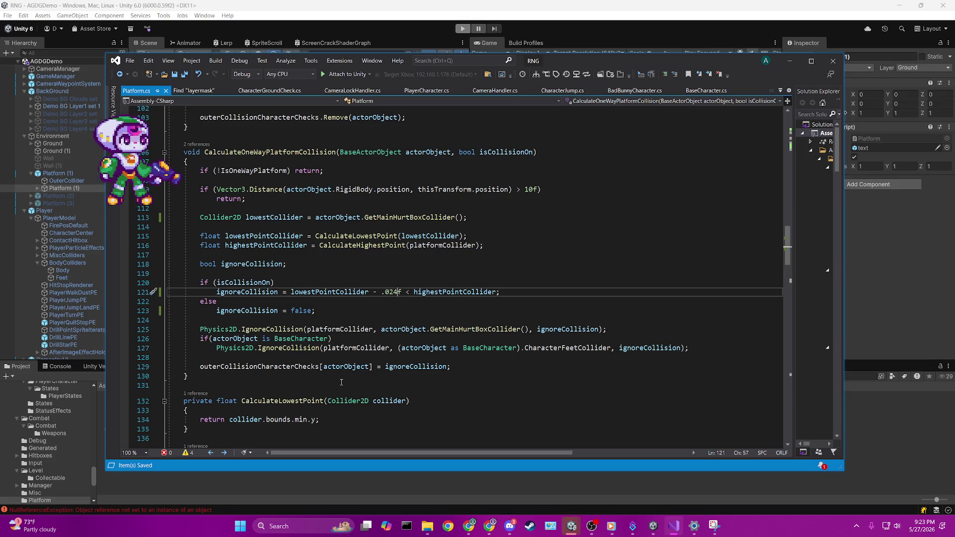
pyautogui.click(304, 367)
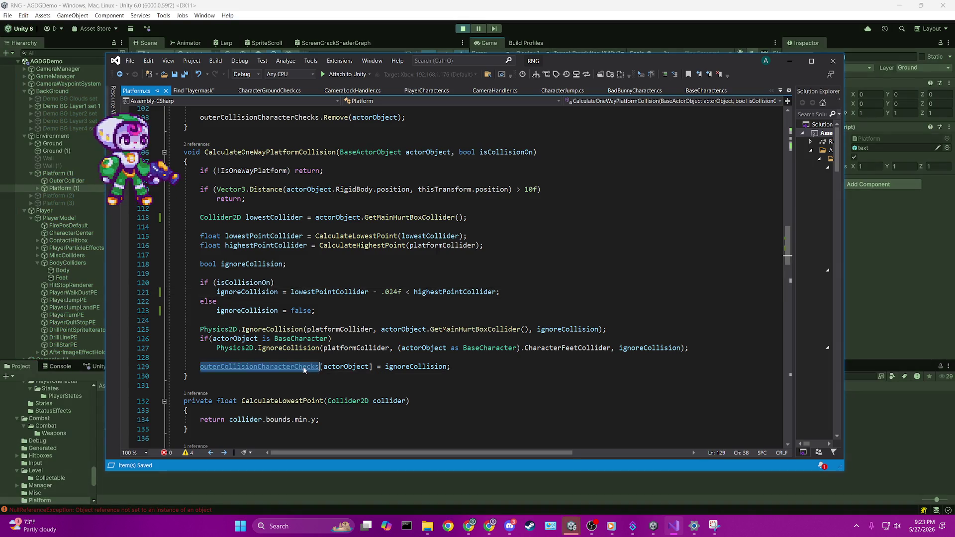
pyautogui.press('F12')
pyautogui.scroll(-10, 574, 304)
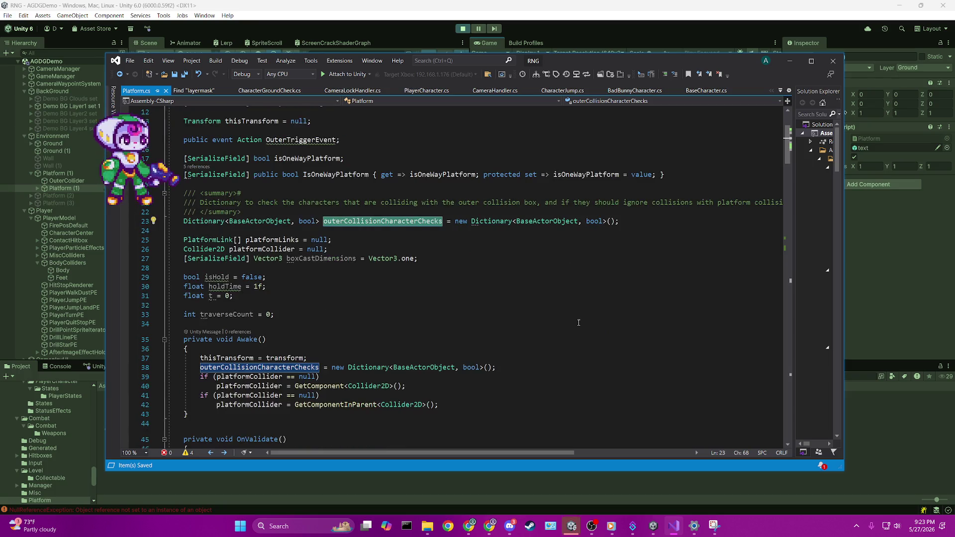
pyautogui.scroll(-12, 578, 312)
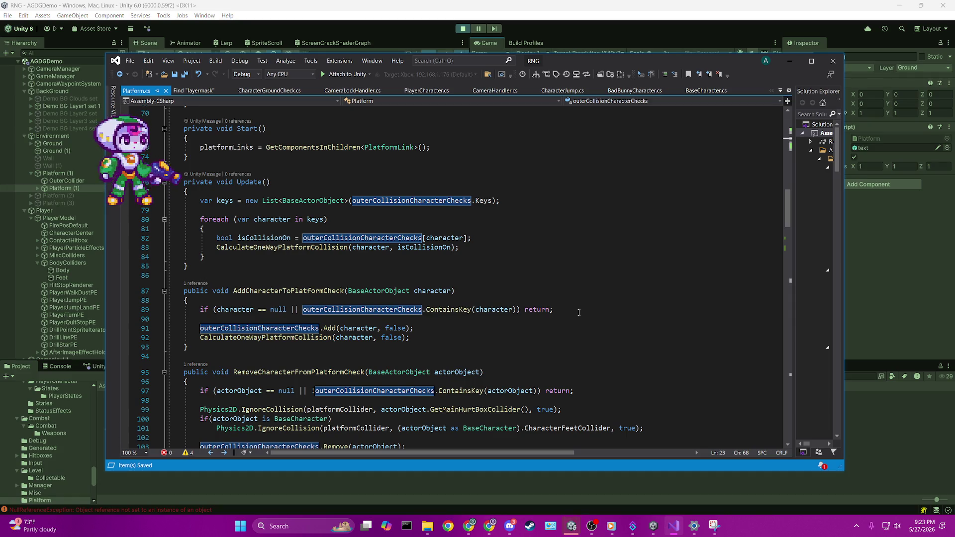
pyautogui.scroll(13, 579, 312)
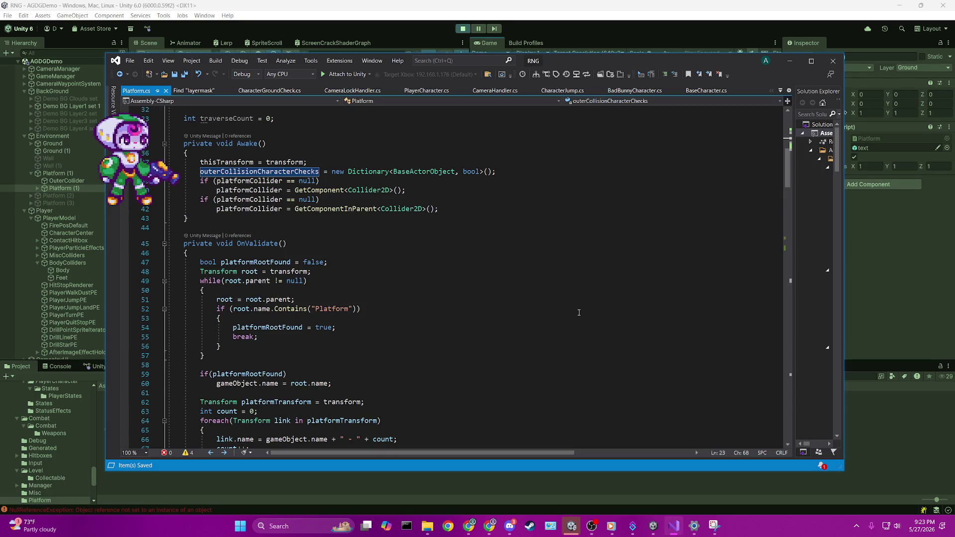
pyautogui.scroll(-11, 578, 312)
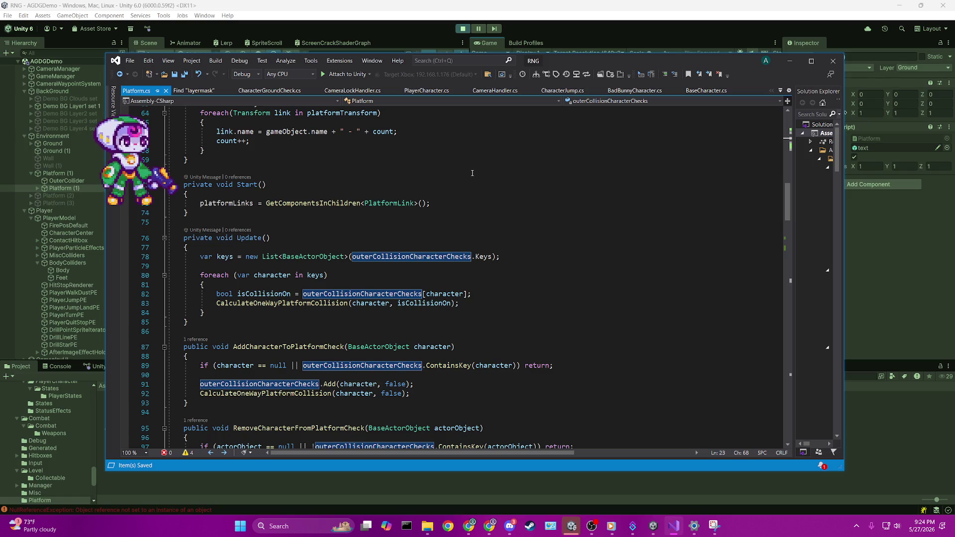
pyautogui.scroll(-14, 472, 173)
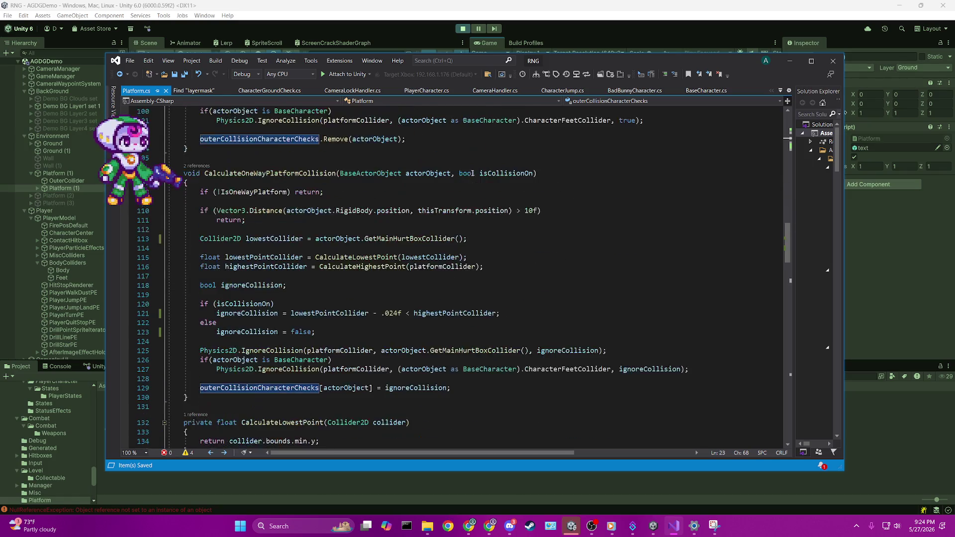
# Restore the earlier edits with undo/redo, change line 121's offset to .04f, and save.
pyautogui.click(383, 294)
pyautogui.press('Up')
pyautogui.press('Up')
pyautogui.press('Up')
pyautogui.press('Delete')
pyautogui.press('Delete')
pyautogui.press('Delete')
pyautogui.write('08')
pyautogui.hotkey('ctrl', 'z')
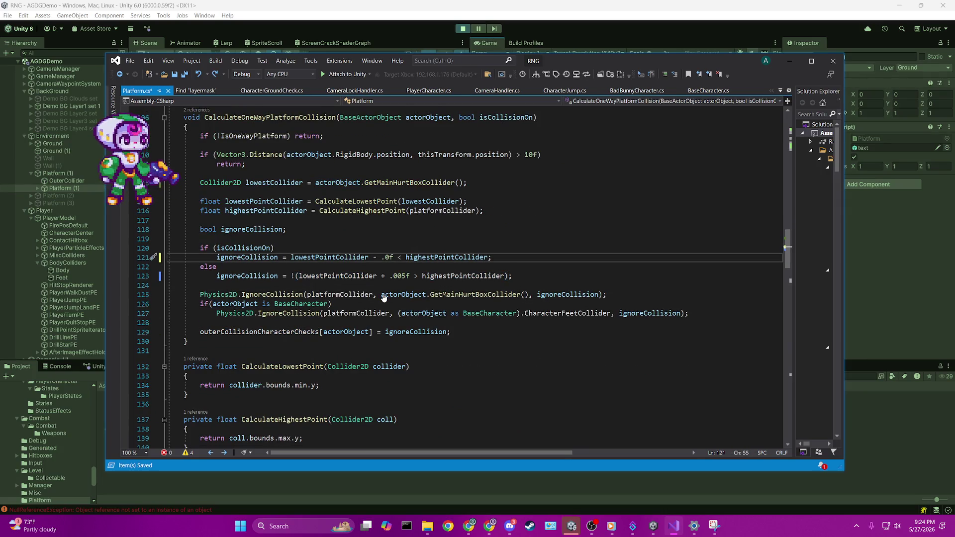
pyautogui.hotkey('ctrl', 'z')
pyautogui.hotkey('ctrl', 'y')
pyautogui.write('8')
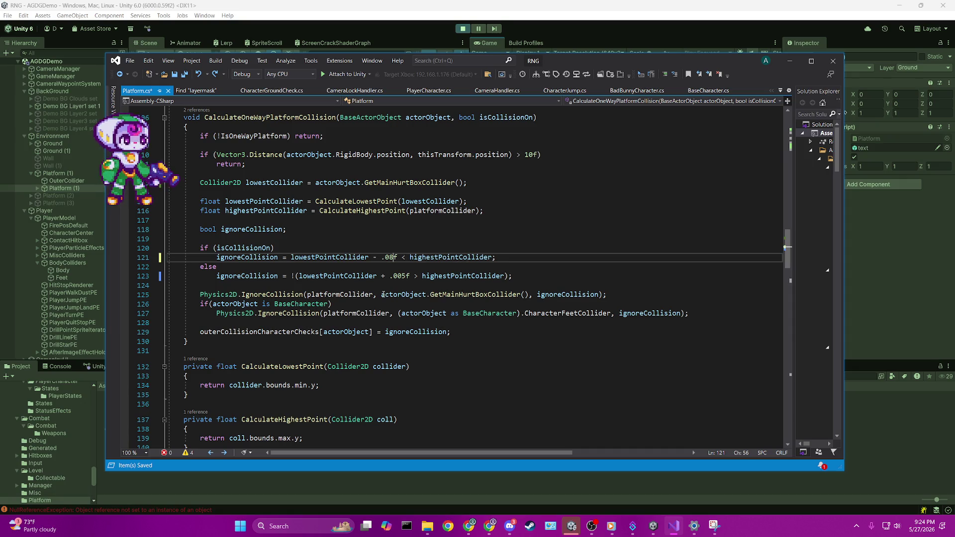
pyautogui.press('BackSpace')
pyautogui.write('4')
pyautogui.hotkey('ctrl', 's')
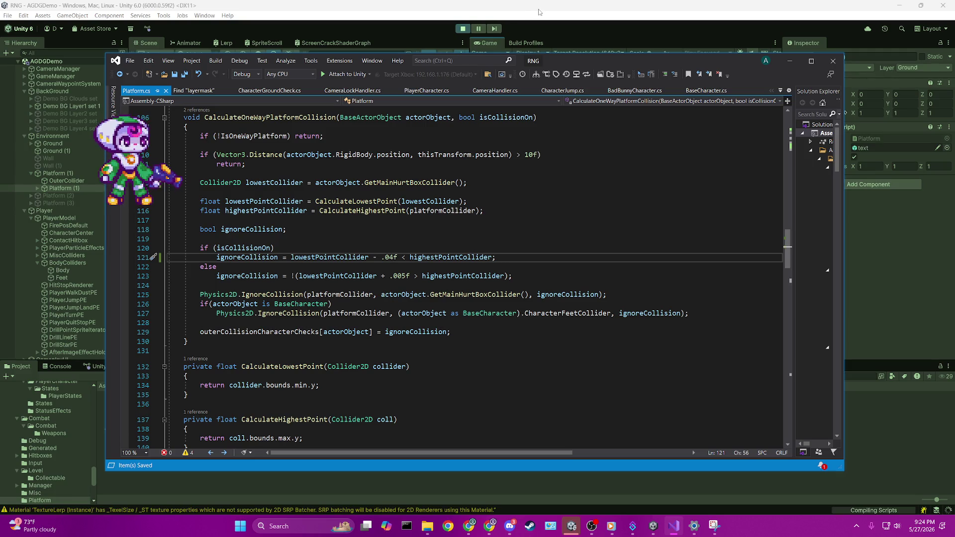
# Switch between Unity and Visual Studio while the scripts recompile, ending back in Unity.
pyautogui.click(539, 14)
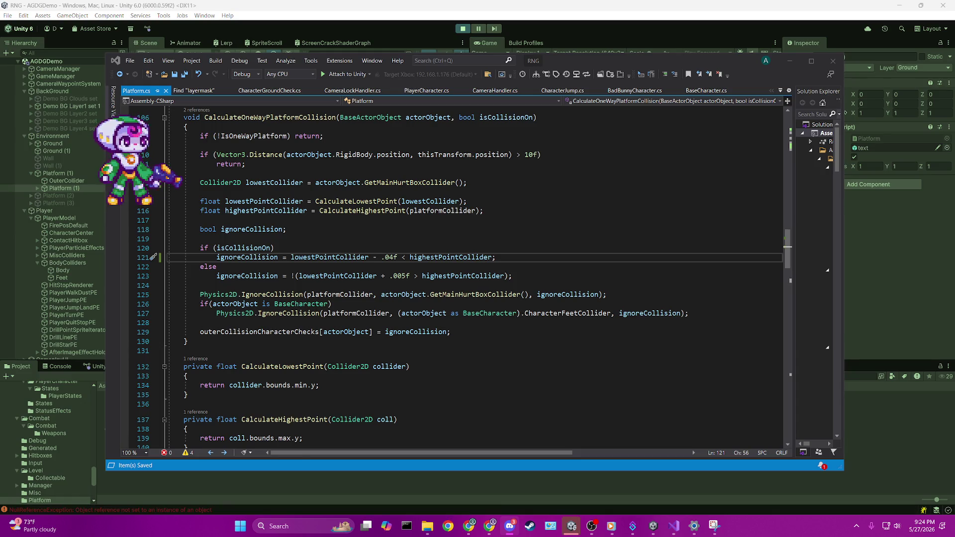
pyautogui.click(393, 257)
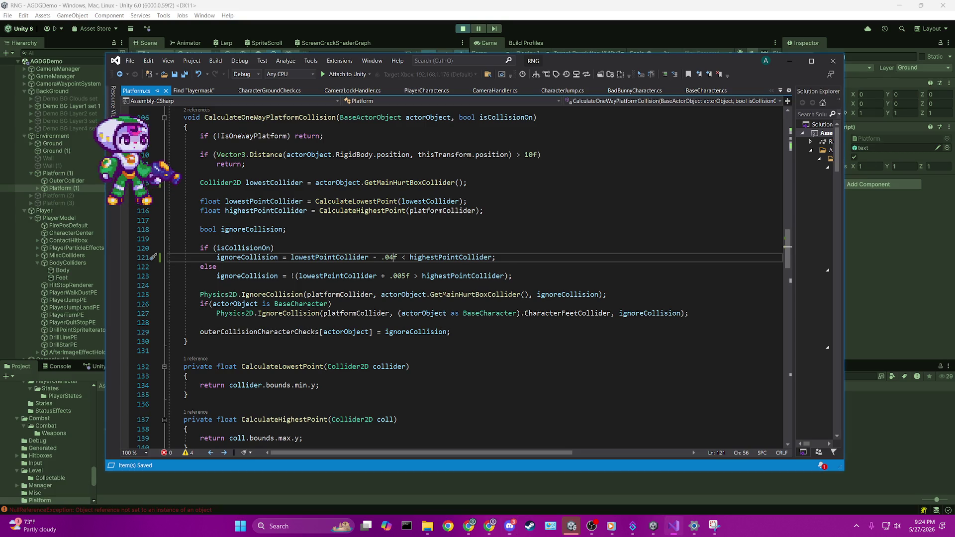
pyautogui.click(489, 526)
pyautogui.click(393, 257)
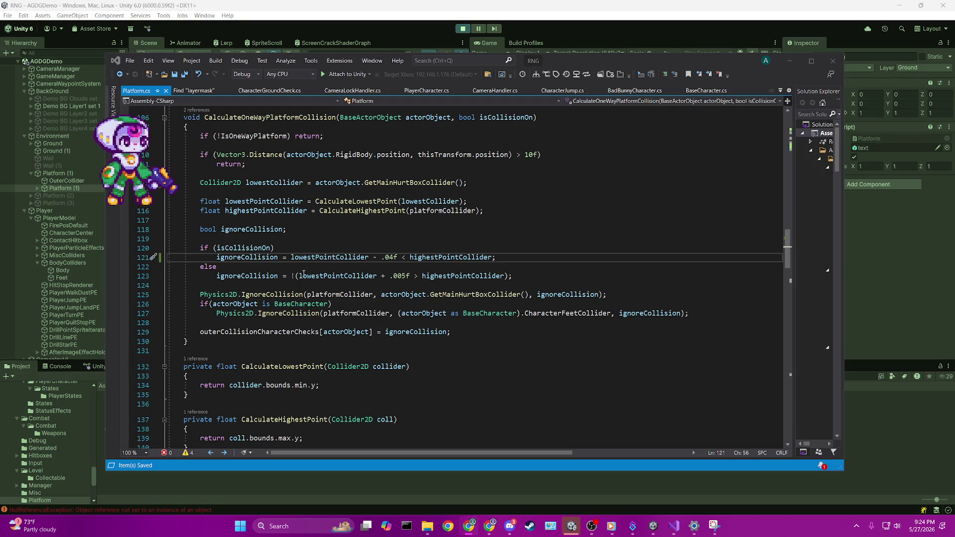
pyautogui.click(500, 223)
pyautogui.click(462, 28)
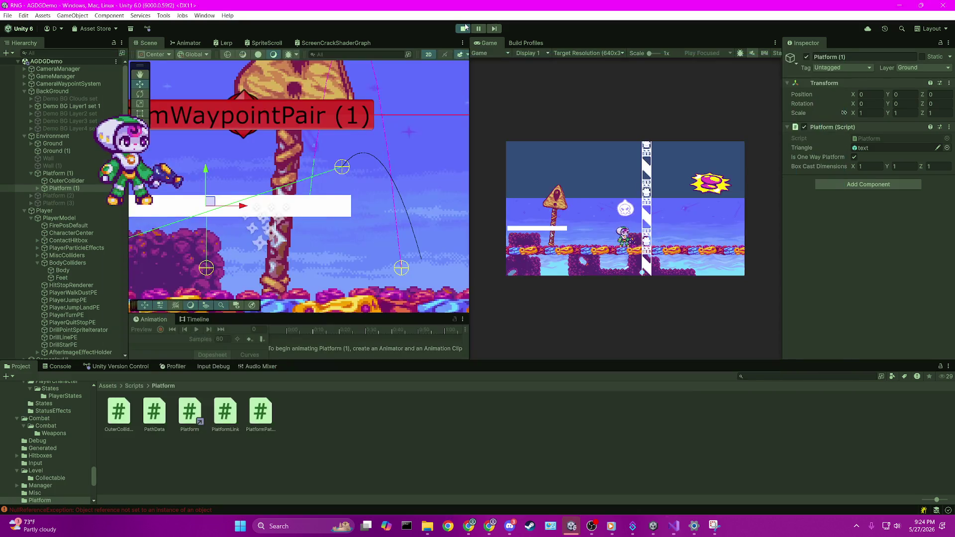
# Start the game and walk the player onto and off the white platform, jumping once.
pyautogui.click(462, 29)
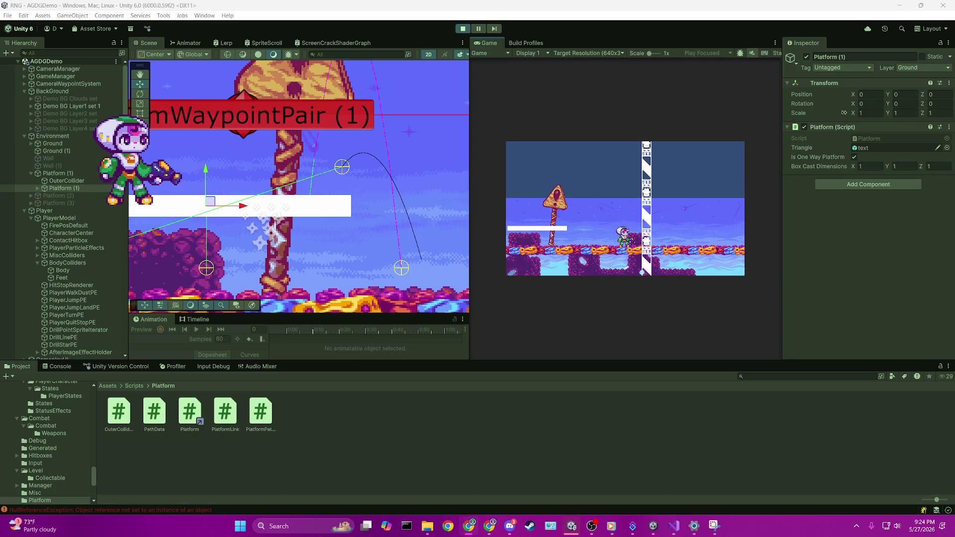
pyautogui.click(760, 237)
pyautogui.press('Left')
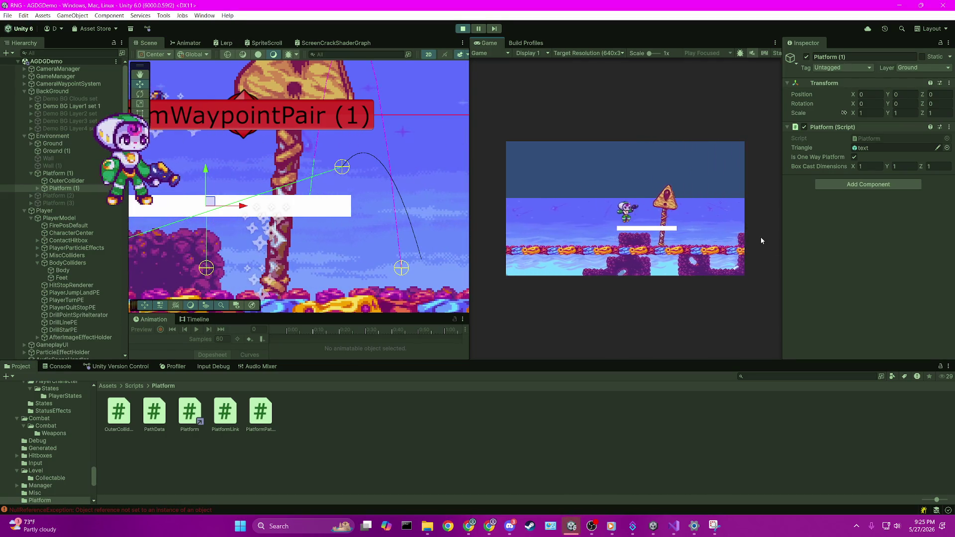
pyautogui.press('space')
pyautogui.press('Left')
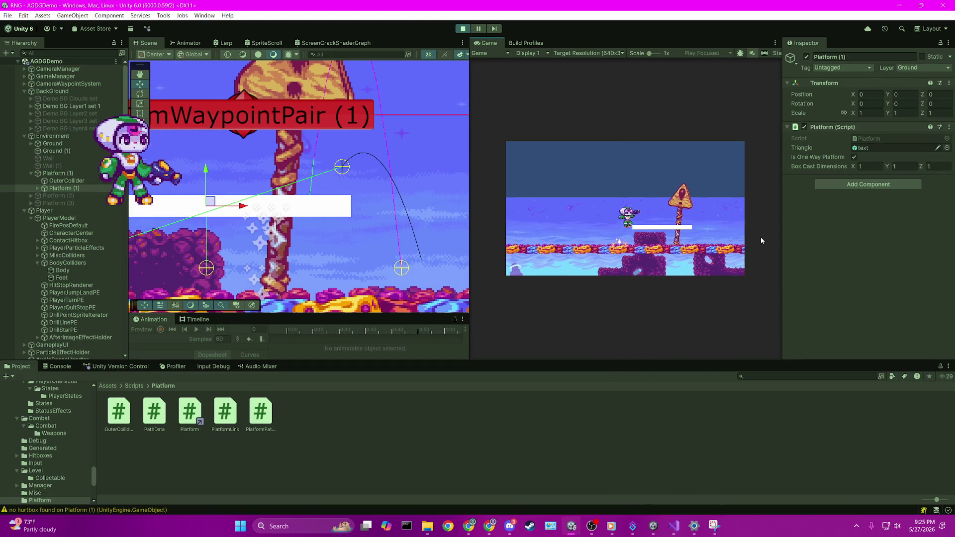
pyautogui.press('Left')
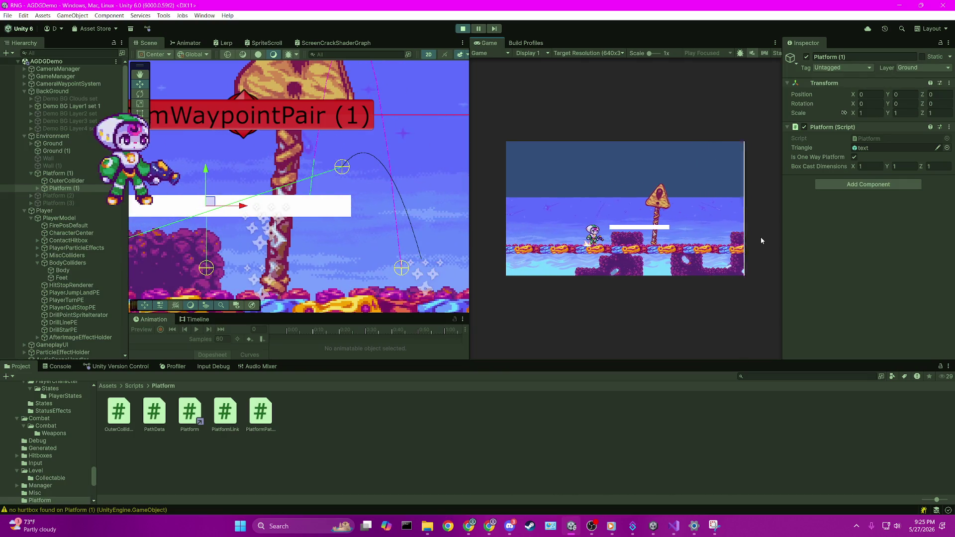
pyautogui.press('Right')
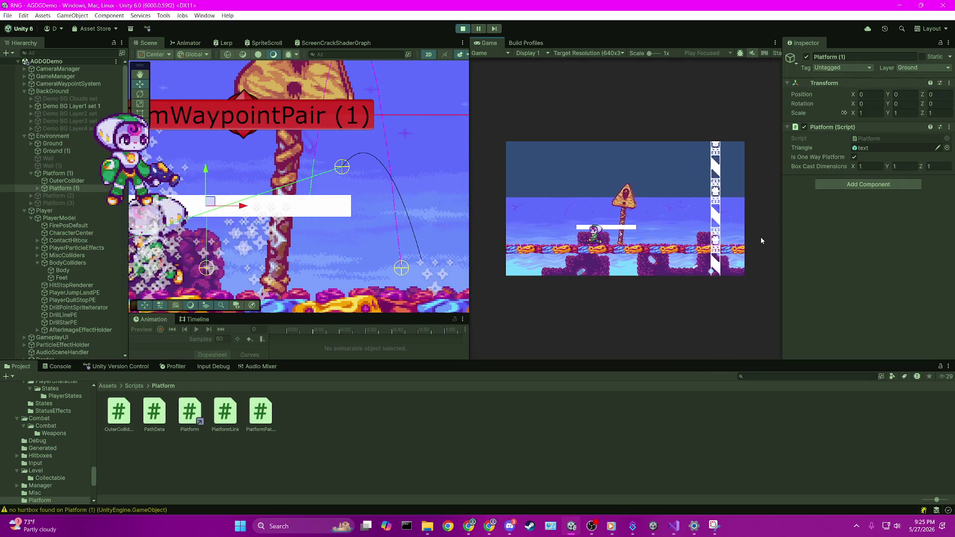
pyautogui.press('Right')
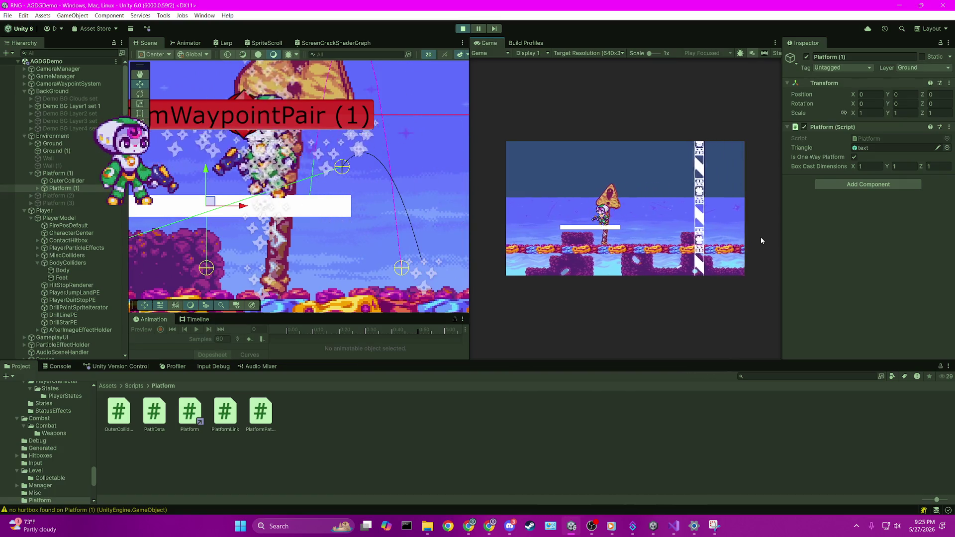
# Walk back and forth past the sign, jump onto the white platform, and dash left.
pyautogui.press('Left')
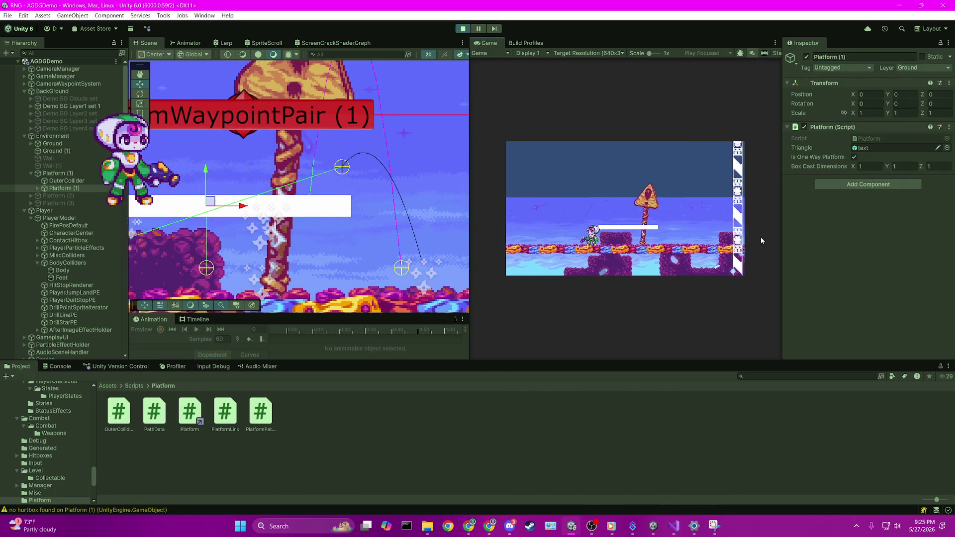
pyautogui.press('Right')
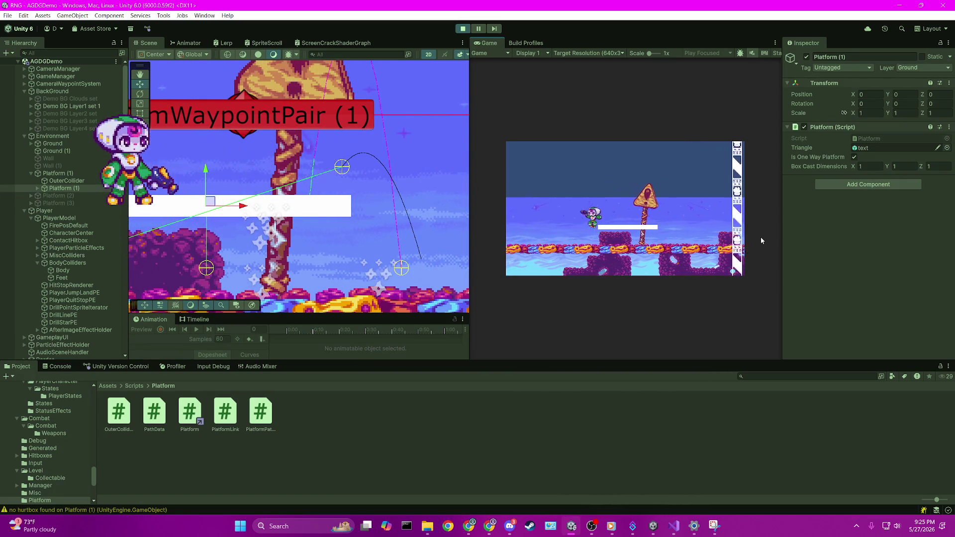
pyautogui.press('Right')
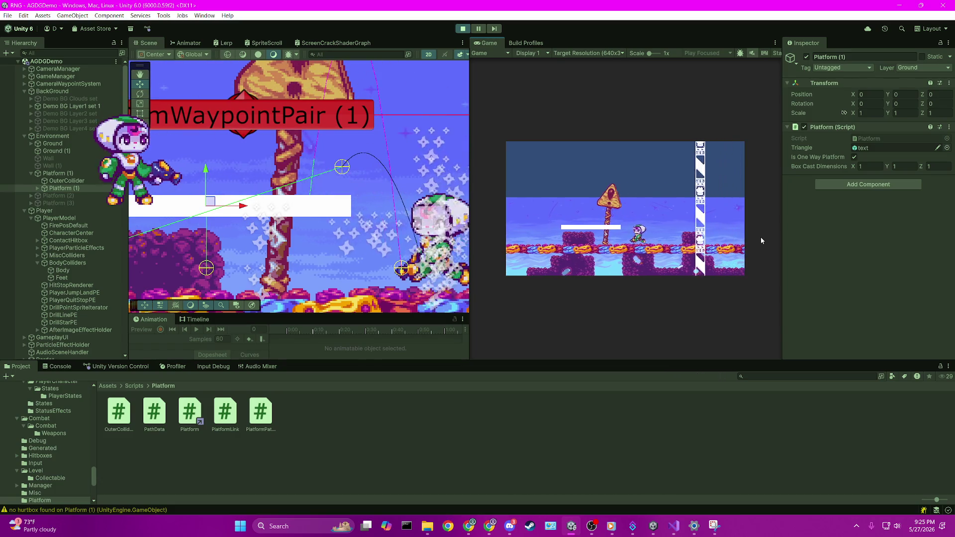
pyautogui.press('Left')
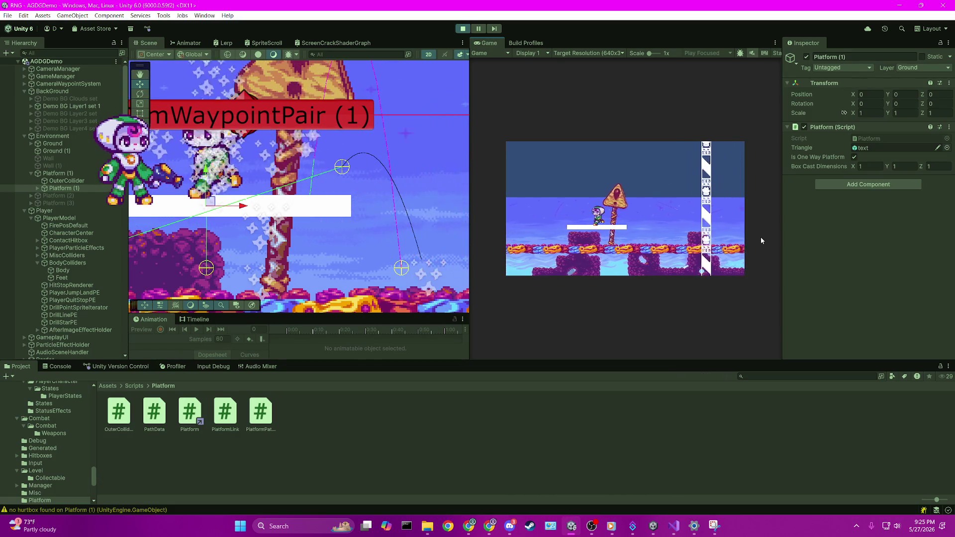
pyautogui.press('space')
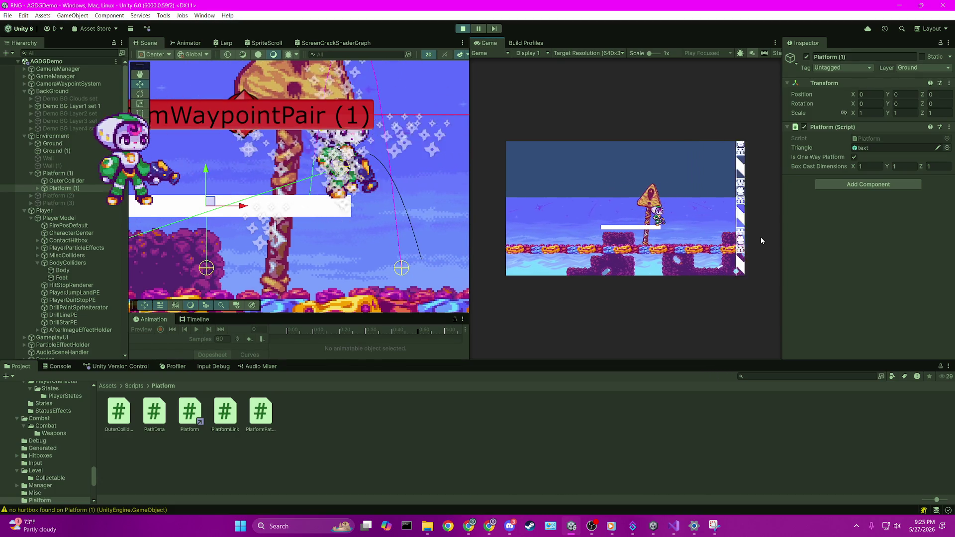
pyautogui.press('Left')
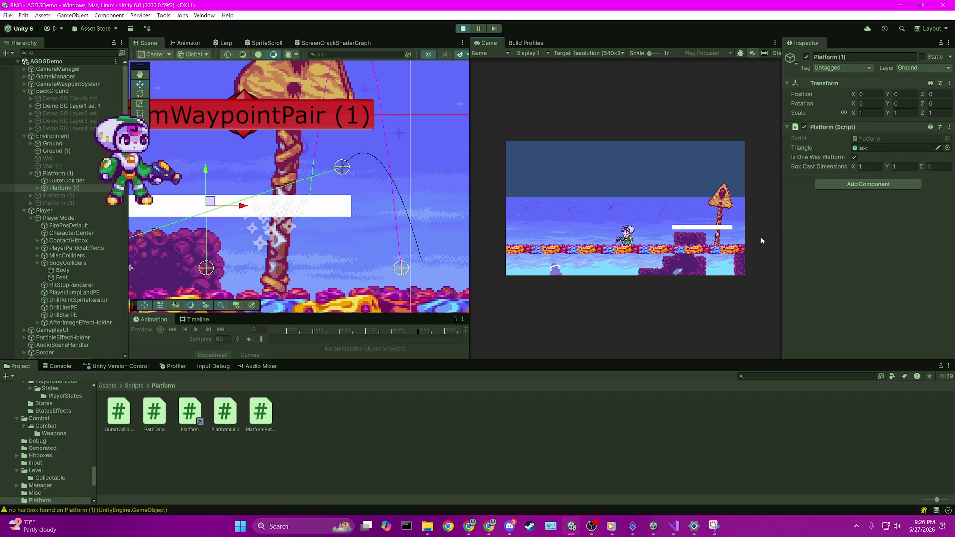
pyautogui.press('Left')
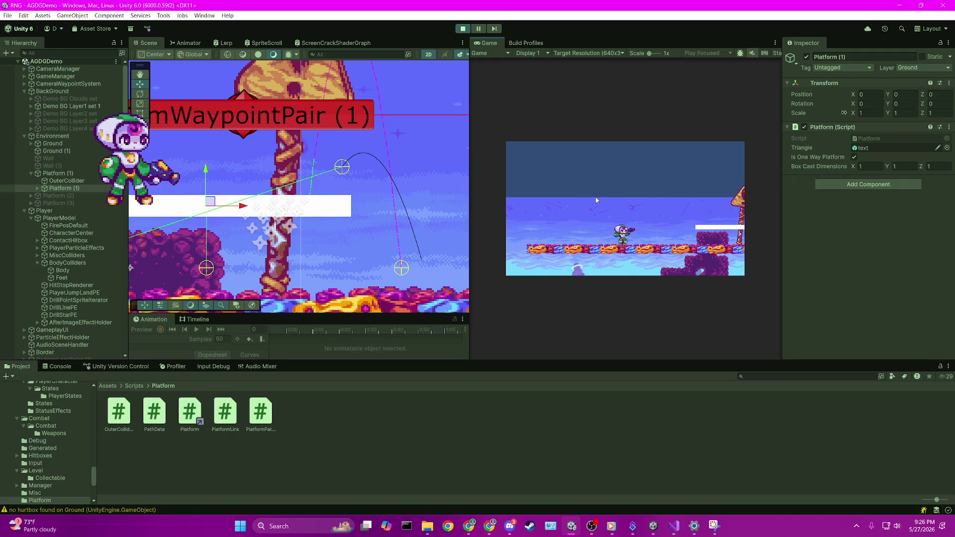
pyautogui.press('Right')
pyautogui.press('space')
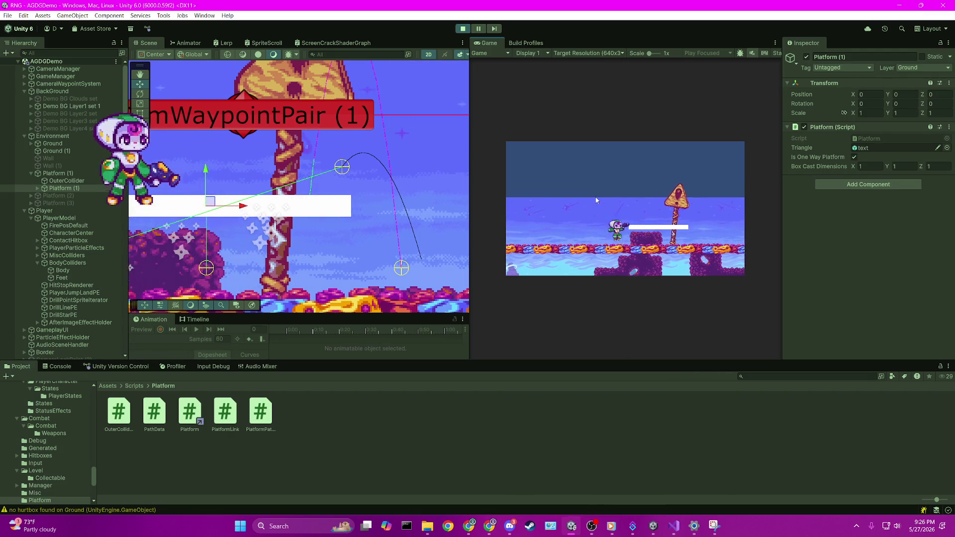
pyautogui.press('Left')
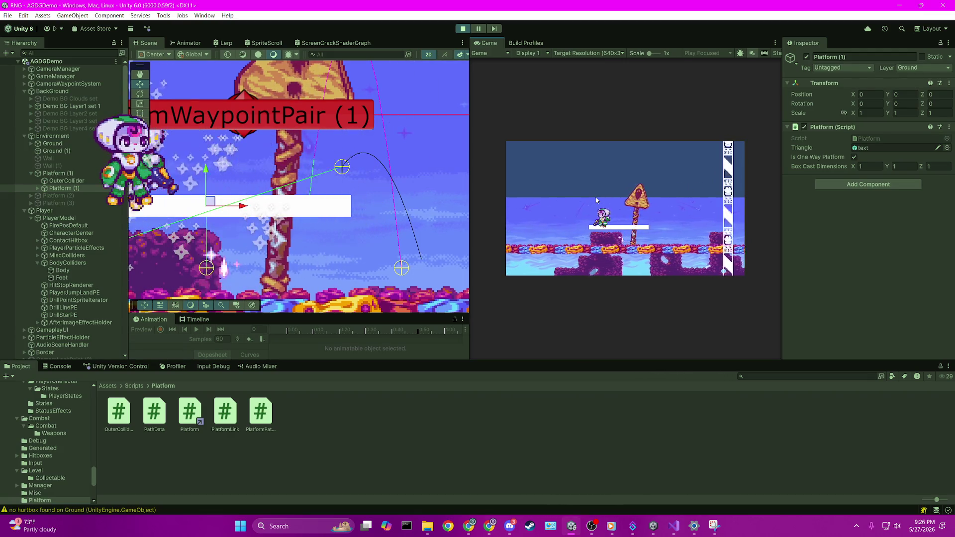
pyautogui.press('Left')
pyautogui.press('Right')
pyautogui.press('space')
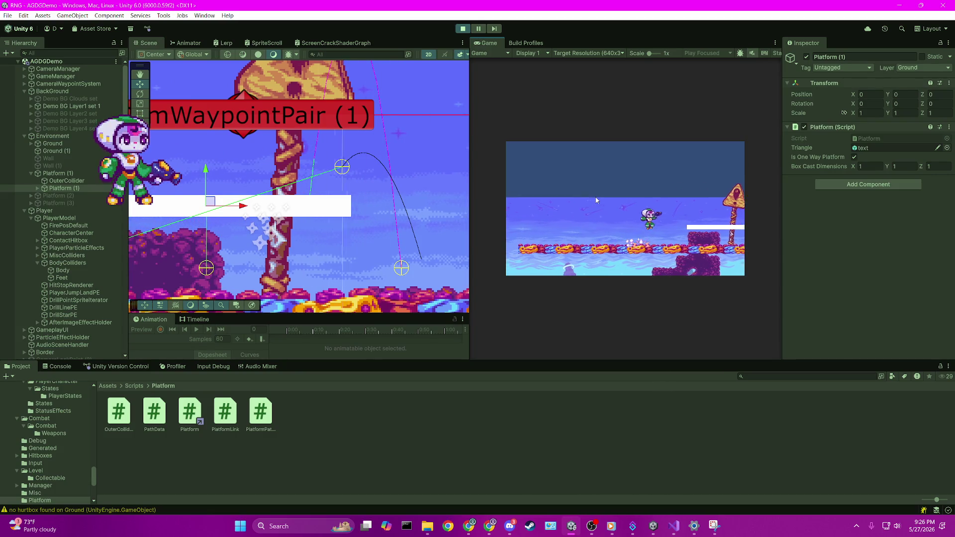
pyautogui.press('Right')
pyautogui.press('Left')
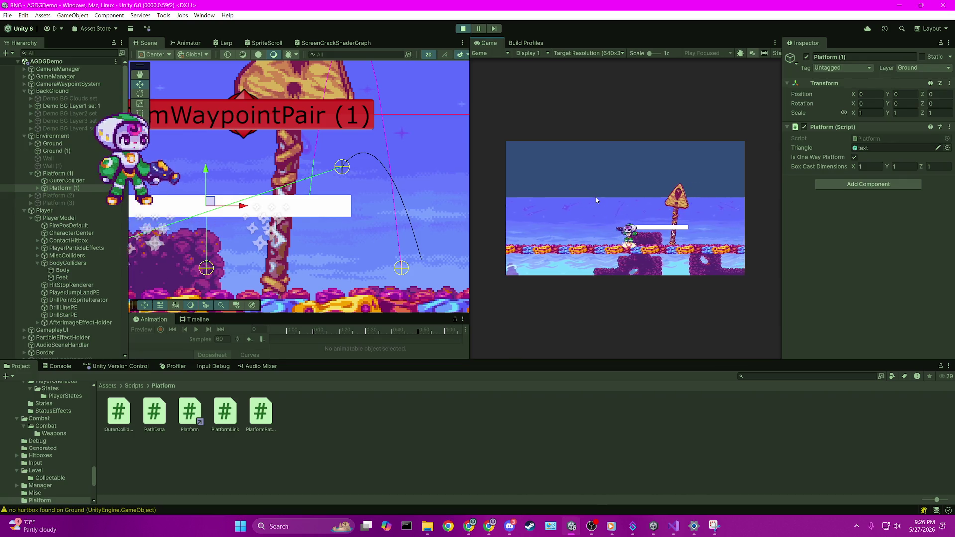
pyautogui.press('space')
pyautogui.press('Left')
pyautogui.press('Right')
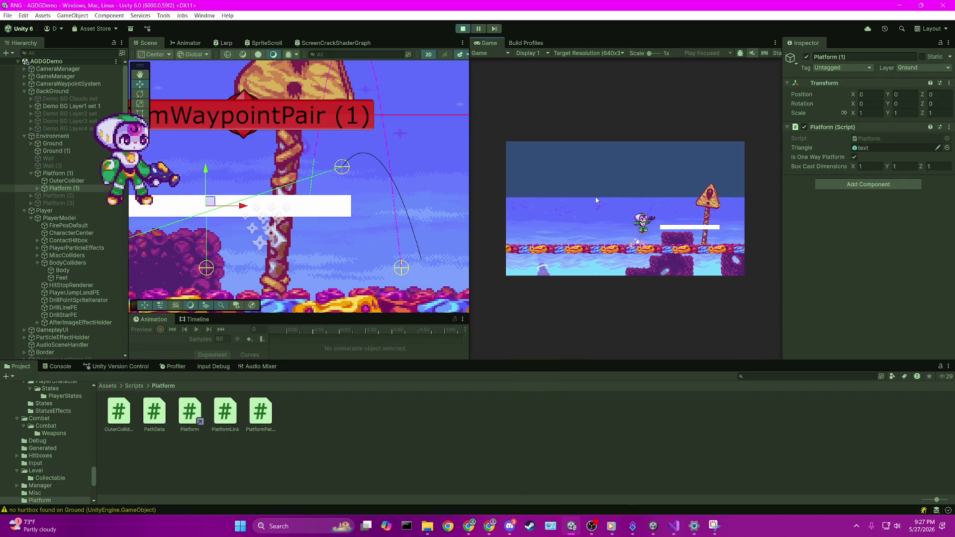
pyautogui.press('Right')
pyautogui.press('space')
pyautogui.press('space')
pyautogui.press('Left')
pyautogui.press('Down')
pyautogui.press('space')
pyautogui.press('Left')
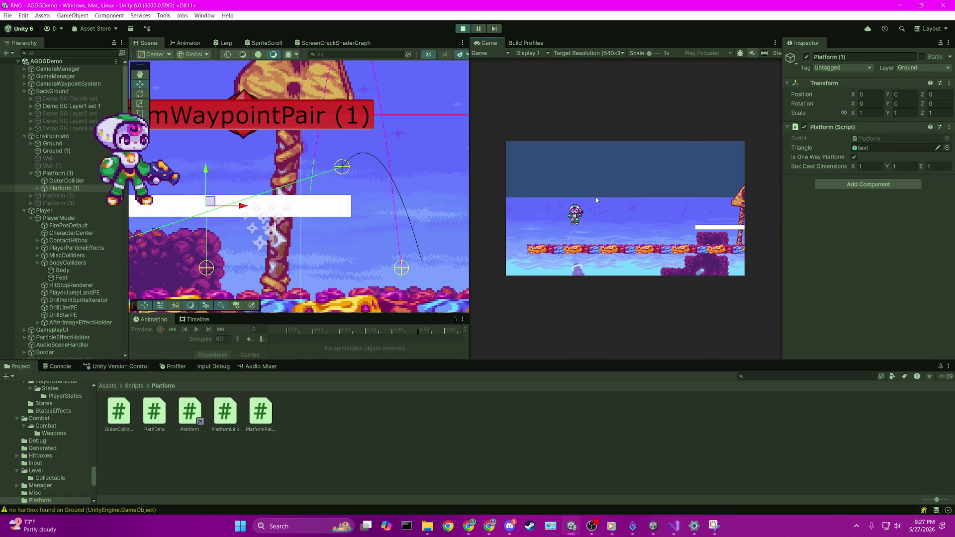
pyautogui.press('Right')
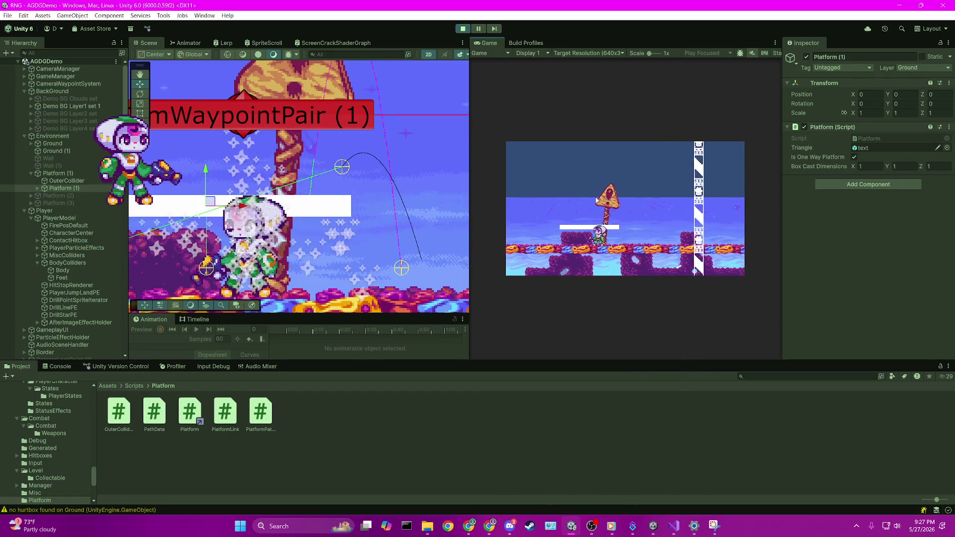
pyautogui.press('space')
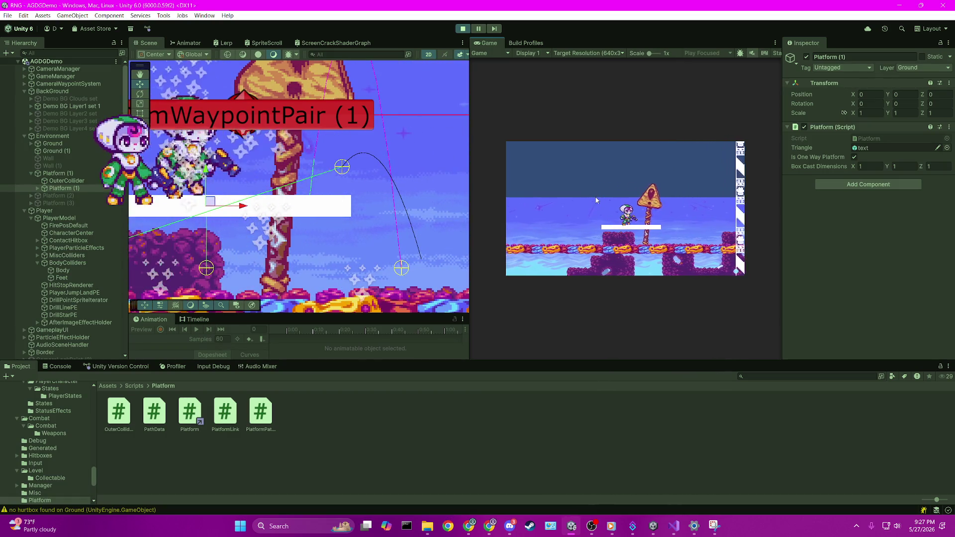
pyautogui.press('Left')
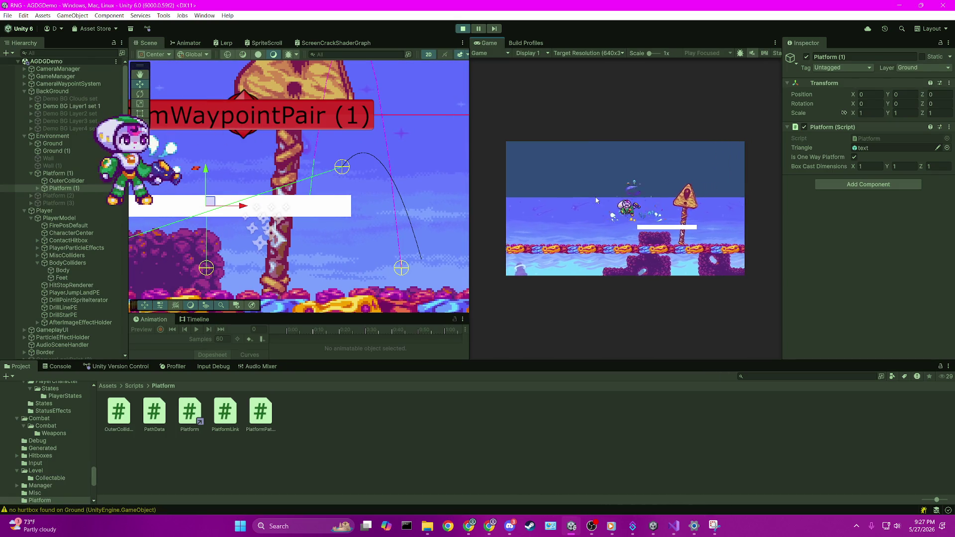
pyautogui.press('Right')
pyautogui.press('space')
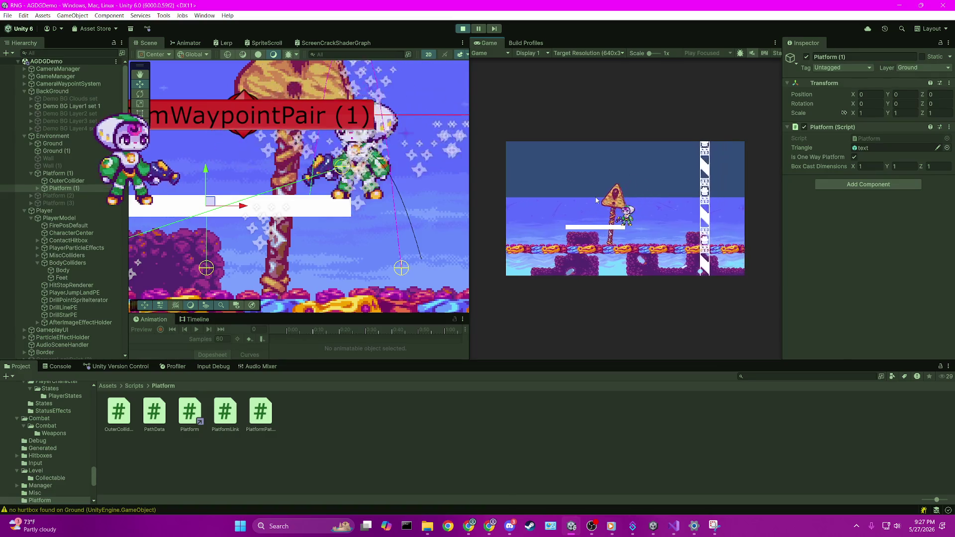
pyautogui.press('Right')
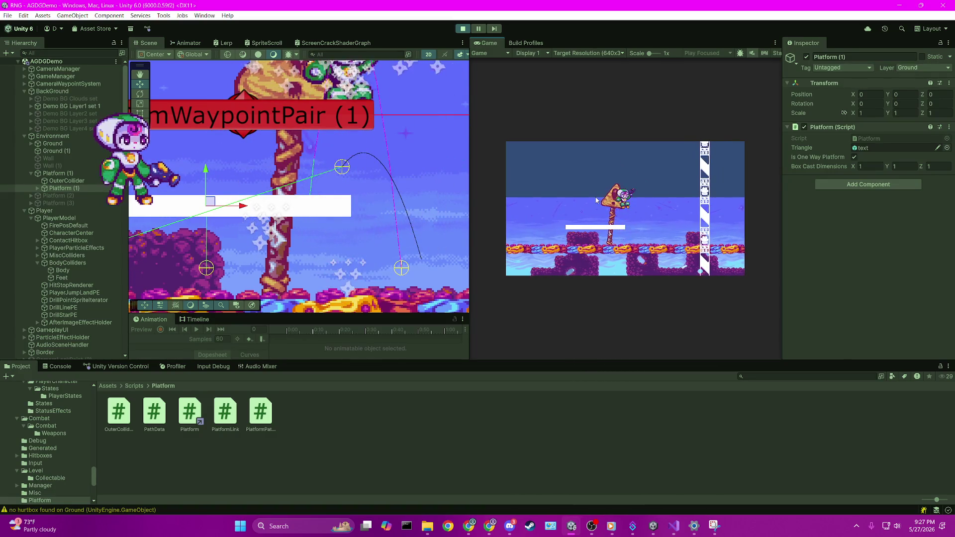
pyautogui.press('Left')
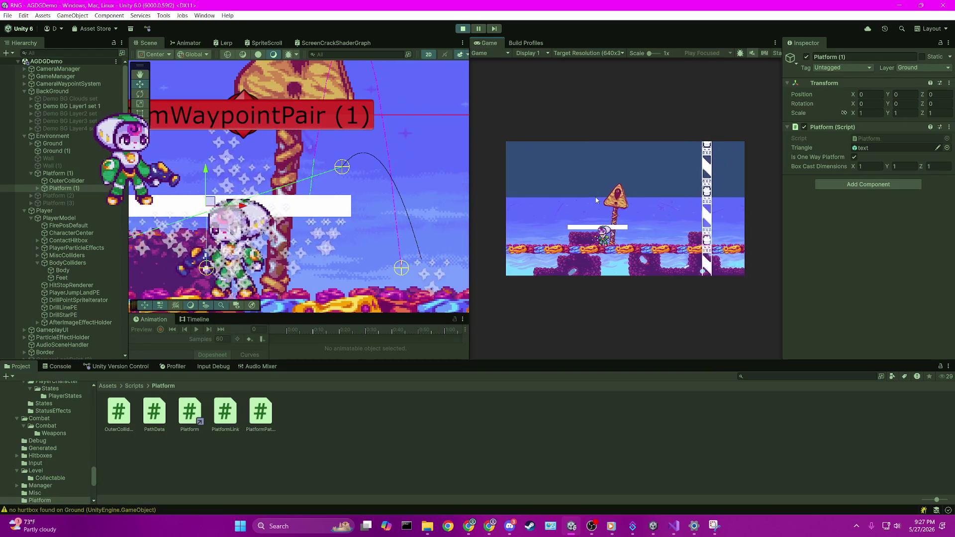
pyautogui.press('Right')
pyautogui.press('space')
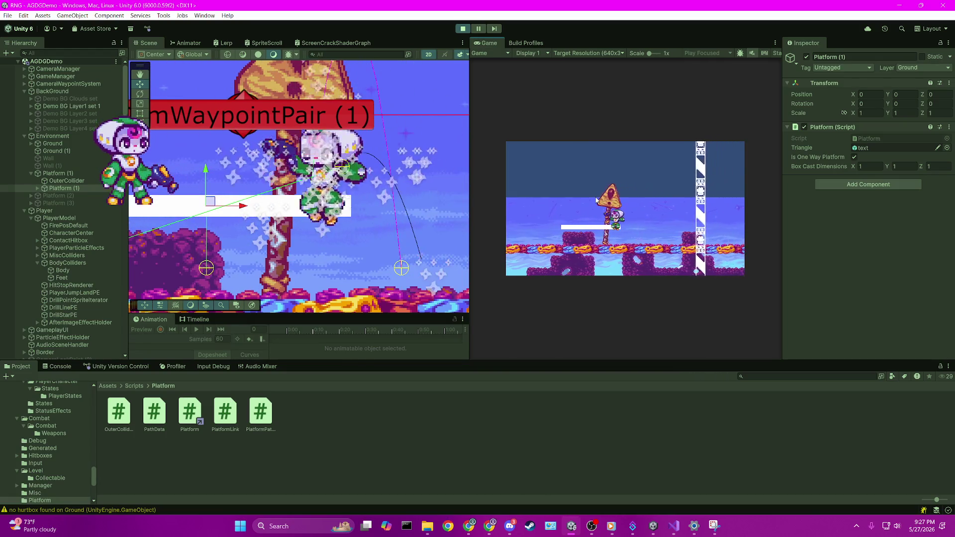
pyautogui.press('Left')
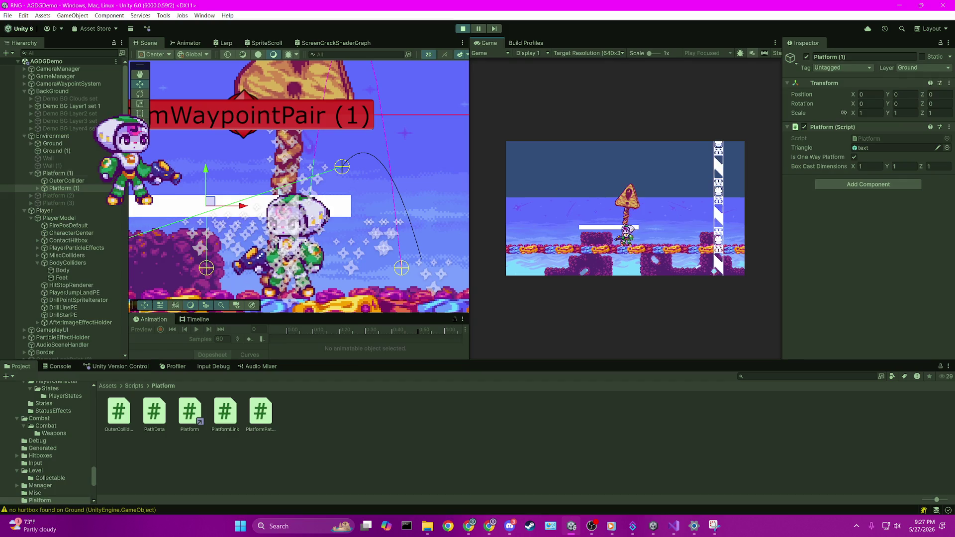
# Select OuterCollider under Platform (1), then jump up through and drop down through the platform.
pyautogui.click(92, 181)
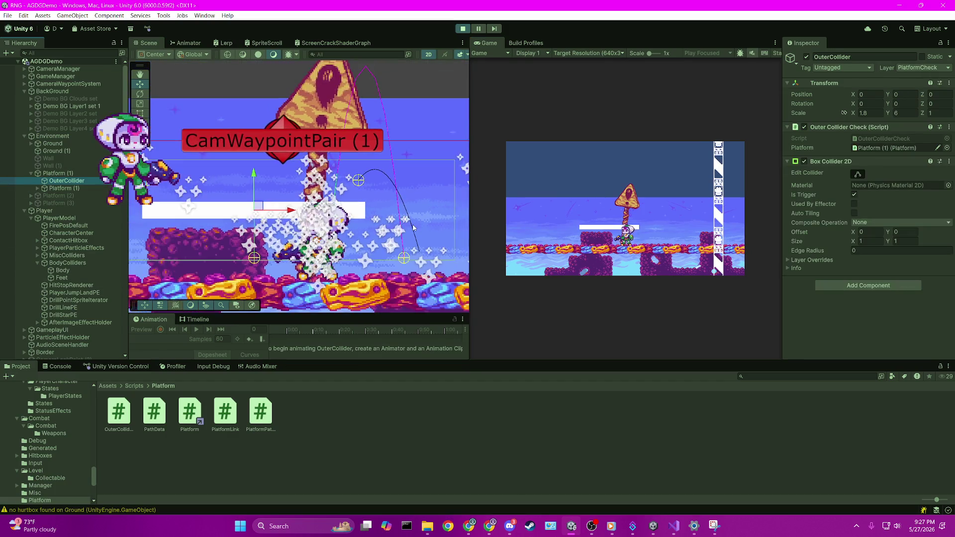
pyautogui.scroll(2, 413, 227)
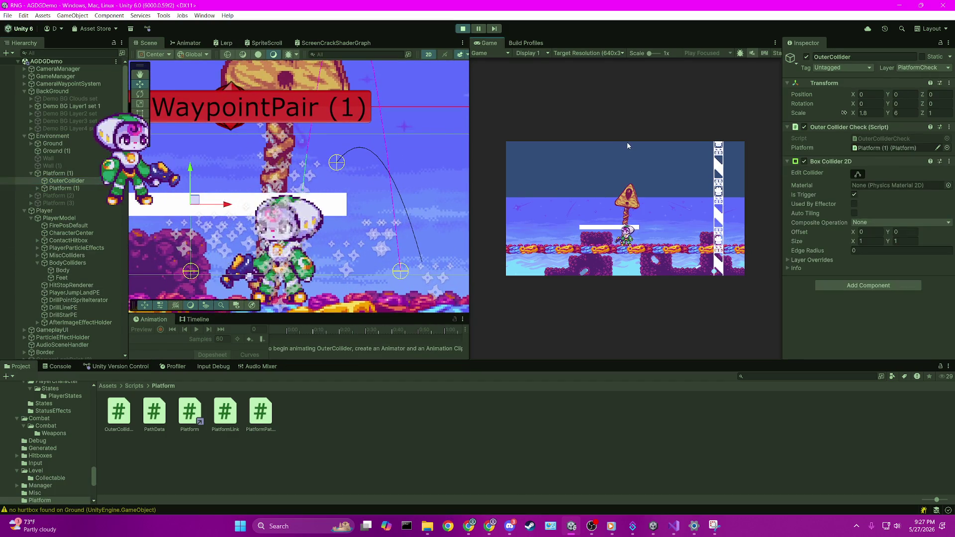
pyautogui.press('space')
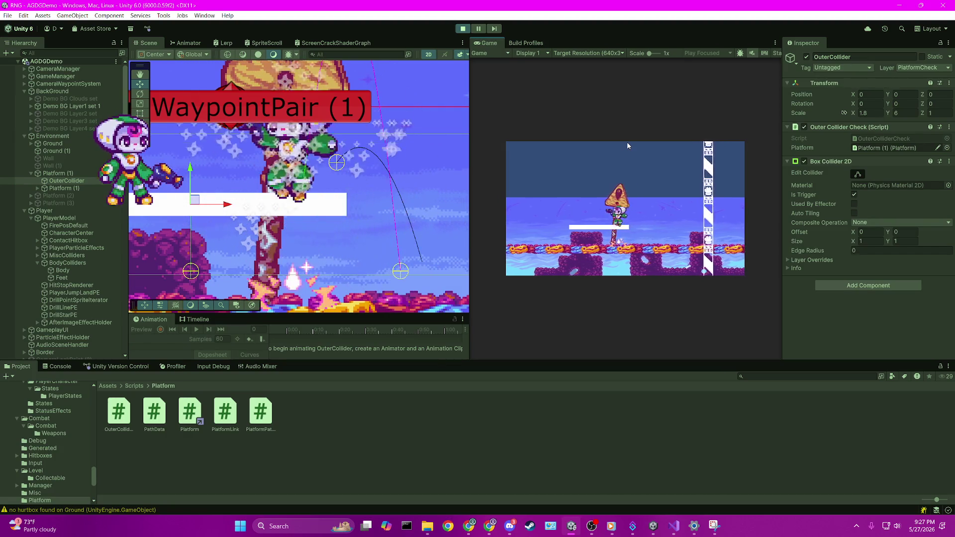
pyautogui.press('Down')
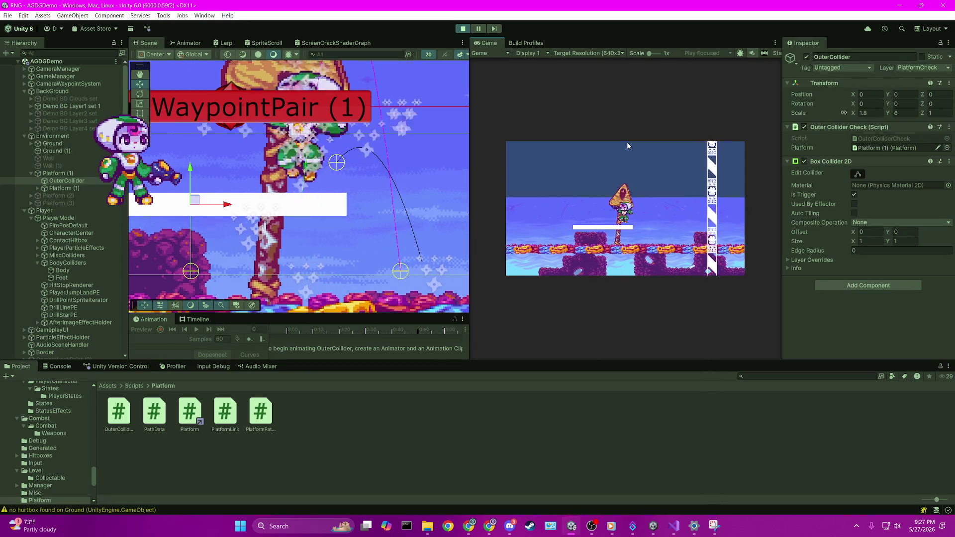
pyautogui.press('space')
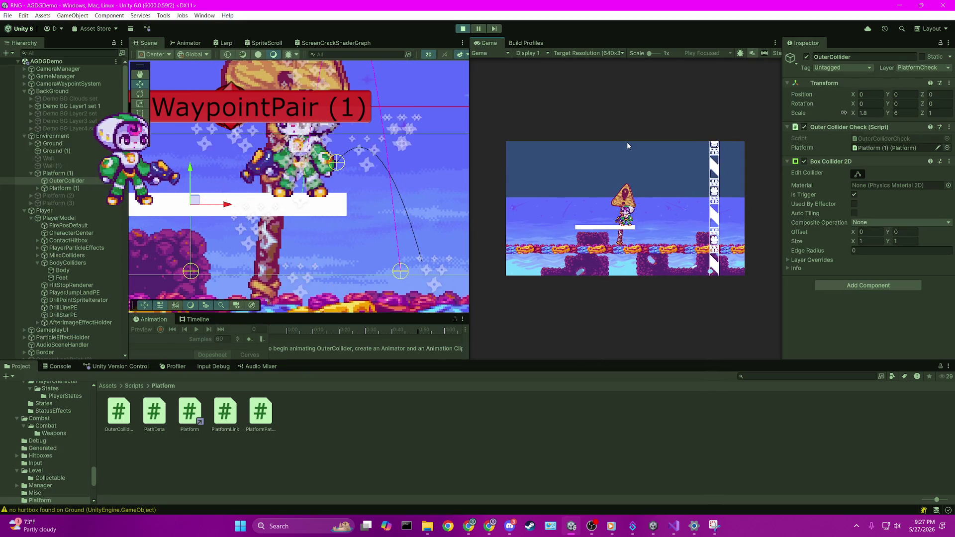
# Repeatedly drop below the white platform and jump back up near the signpost.
pyautogui.press('Down')
pyautogui.press('space')
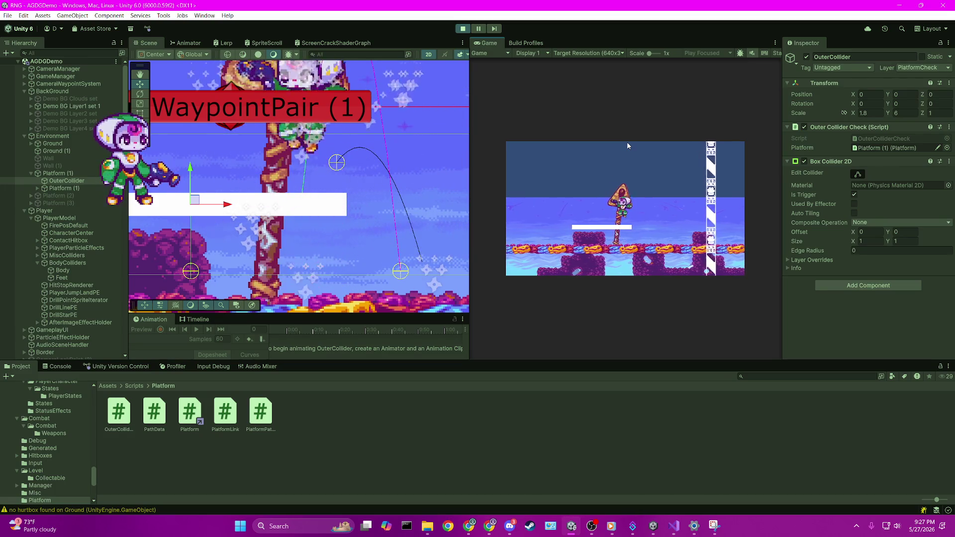
pyautogui.press('Down')
pyautogui.press('space')
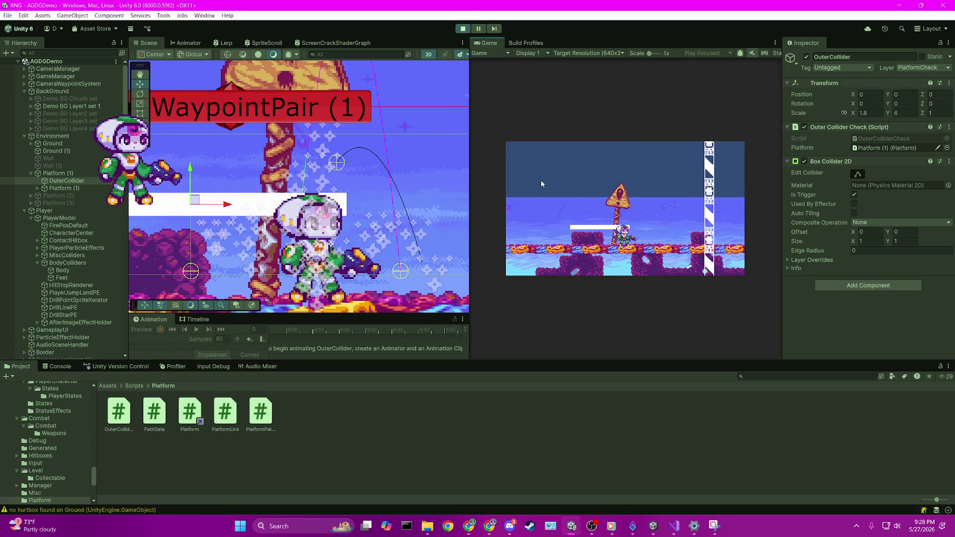
pyautogui.press('space')
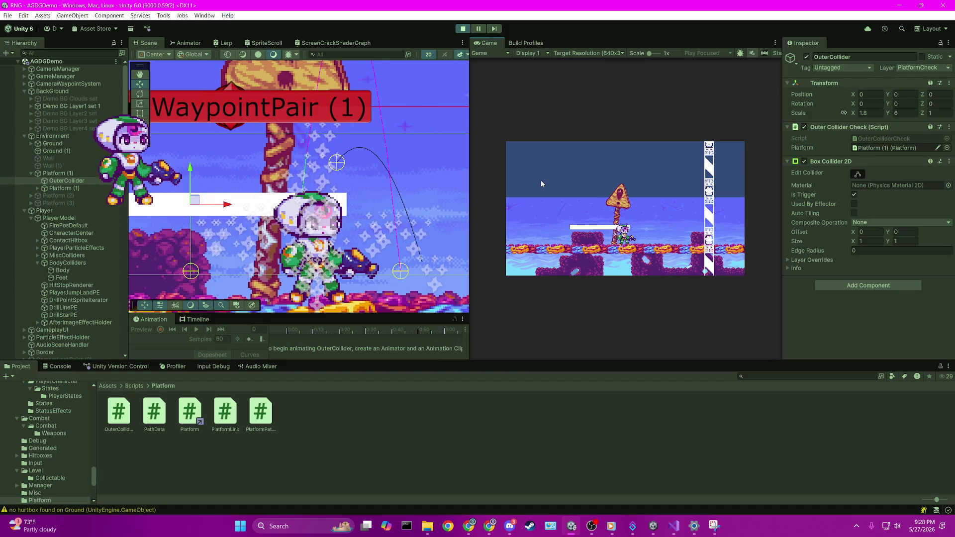
pyautogui.press('space')
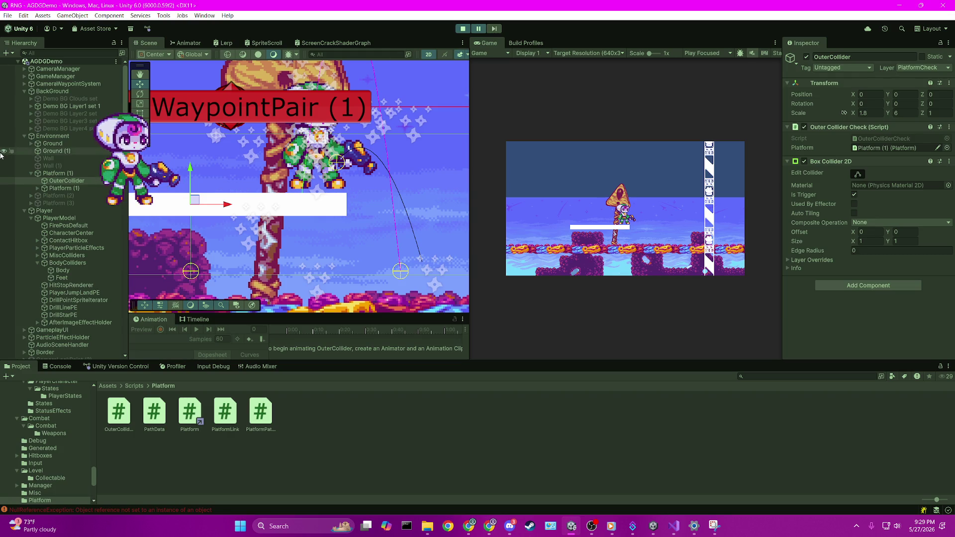
# Frame the player's Feet collider and zoom the Scene view in on it.
pyautogui.scroll(-5, 62, 154)
pyautogui.scroll(5, 62, 153)
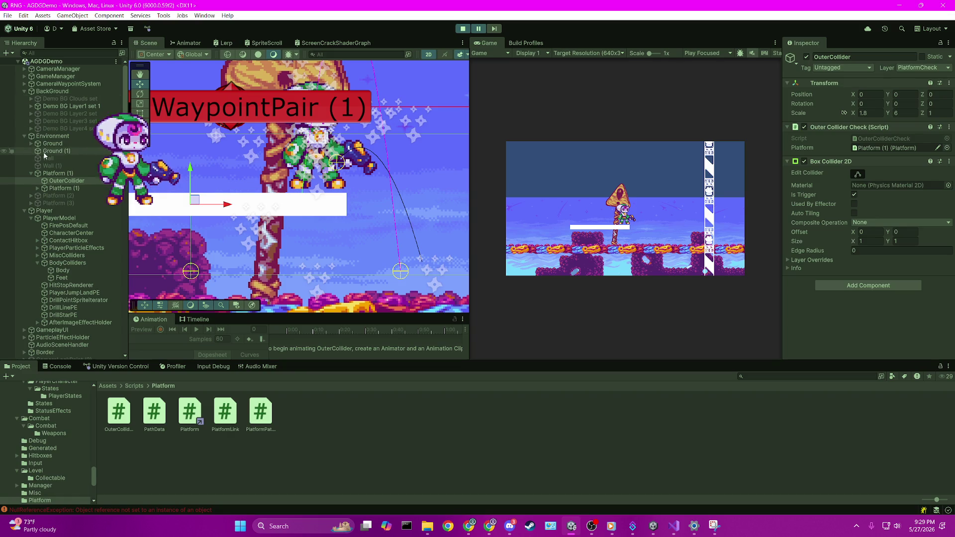
pyautogui.doubleClick(75, 277)
pyautogui.scroll(-5, 299, 189)
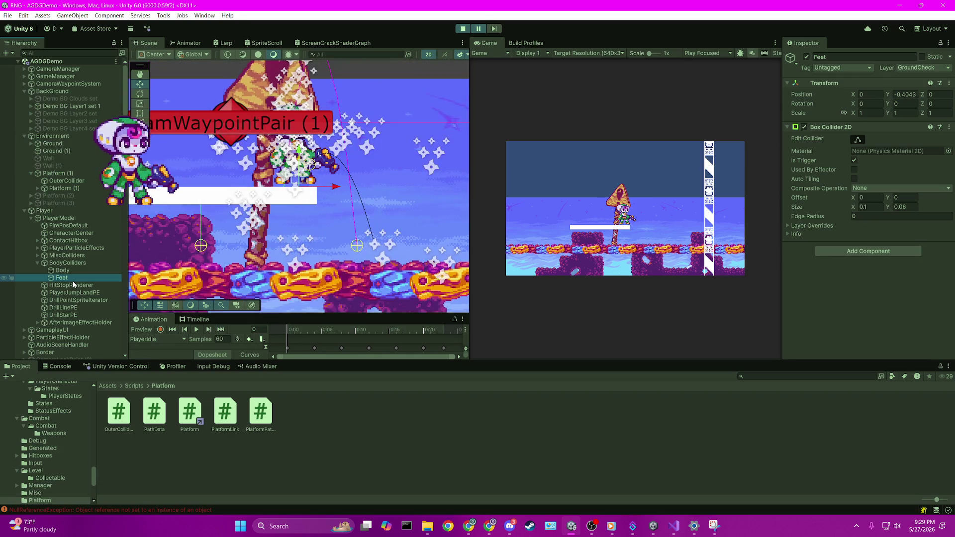
pyautogui.scroll(5, 327, 187)
pyautogui.scroll(3, 328, 187)
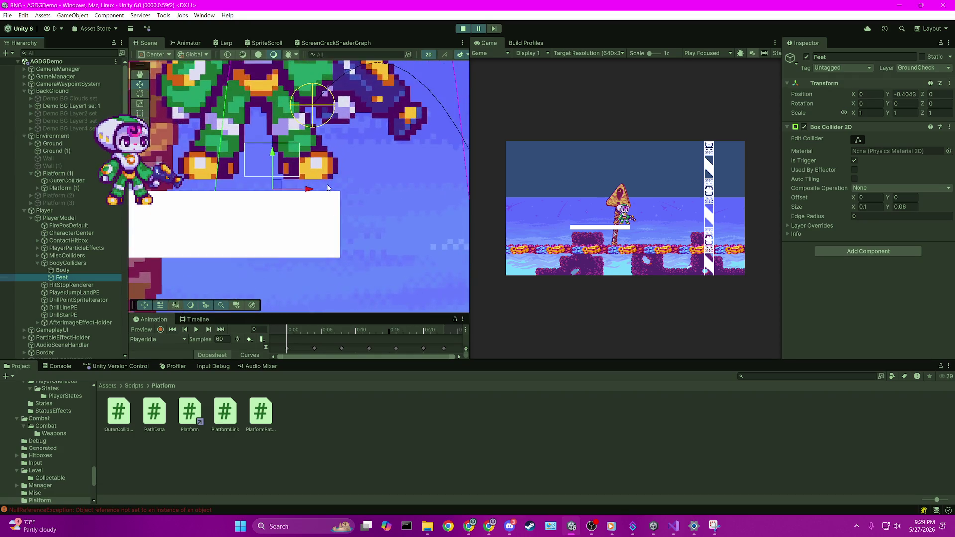
pyautogui.scroll(-4, 329, 188)
pyautogui.scroll(-1, 328, 188)
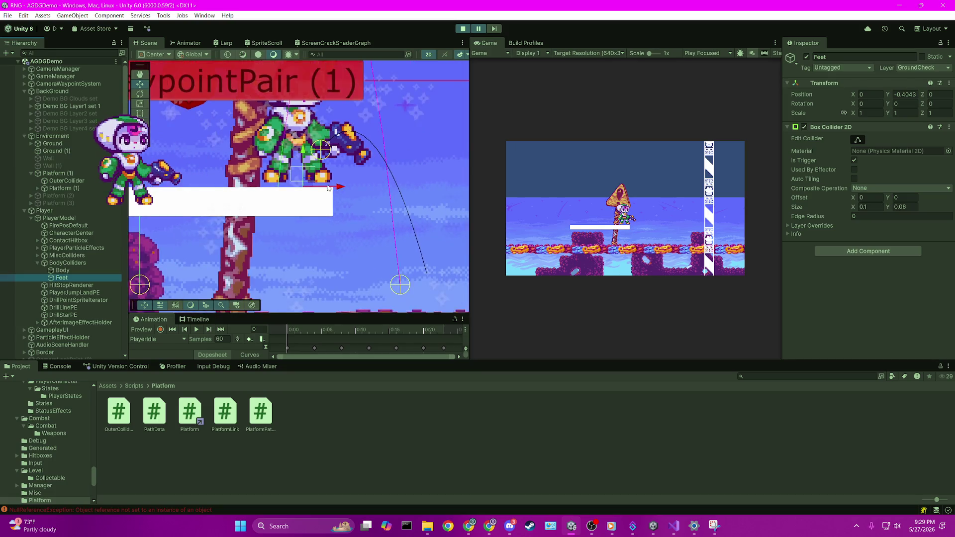
pyautogui.scroll(2, 327, 188)
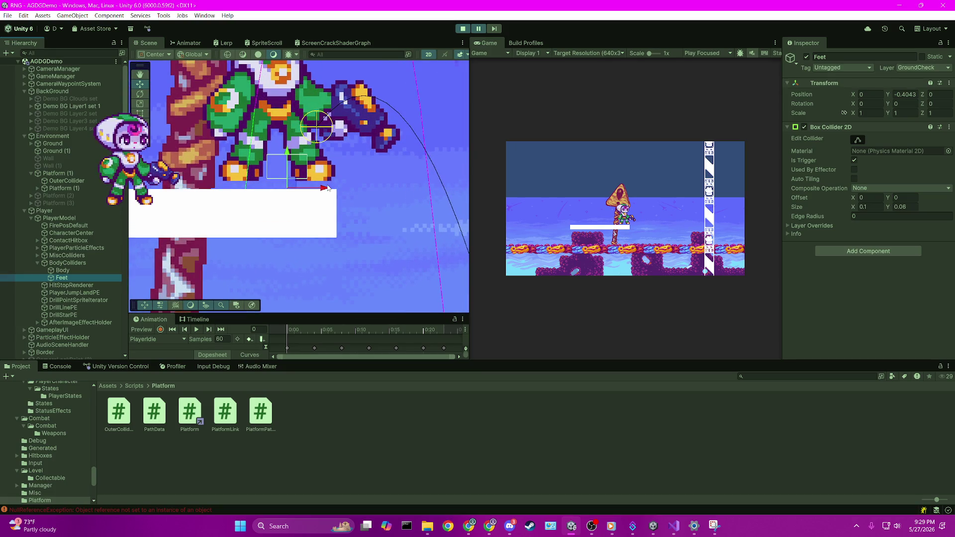
# Select the BodyColliders object, then the white platform Platform (1).
pyautogui.click(67, 263)
pyautogui.scroll(3, 323, 157)
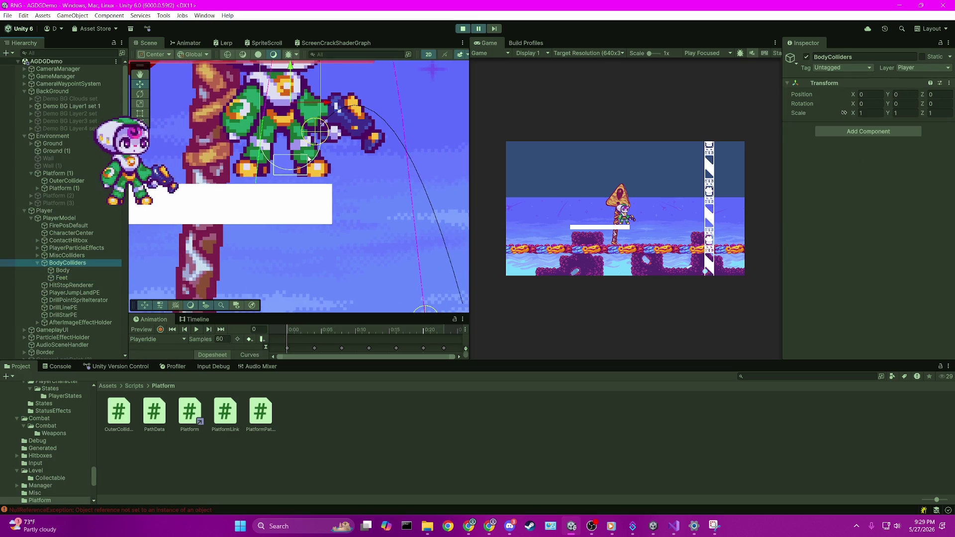
pyautogui.click(300, 216)
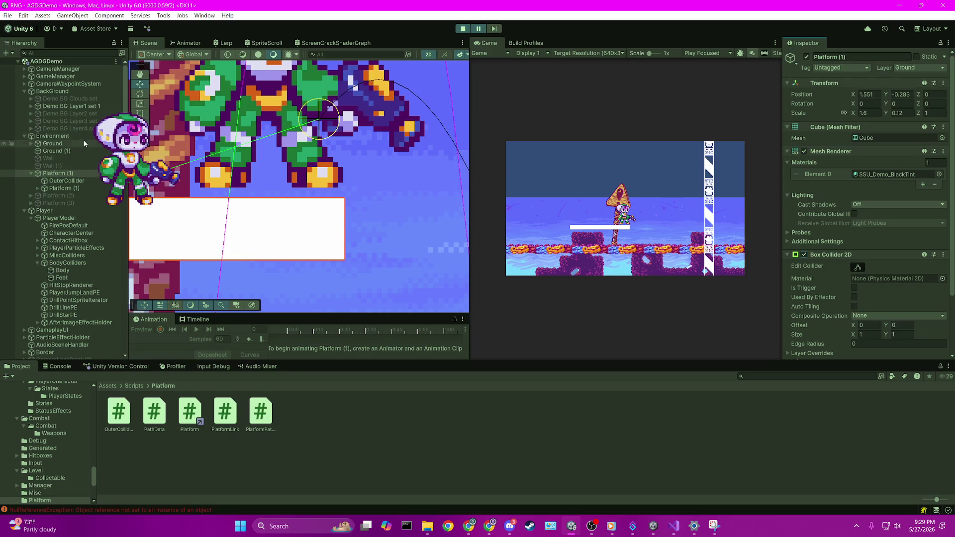
# Add BodyColliders to the selection, step one frame, jump the player, then bring up Platform.cs.
pyautogui.scroll(-4, 88, 256)
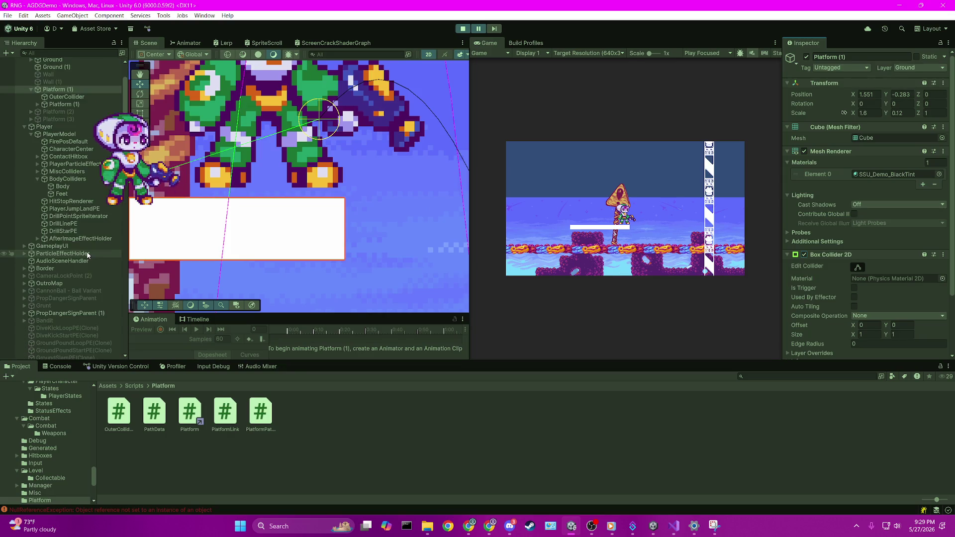
pyautogui.scroll(4, 88, 254)
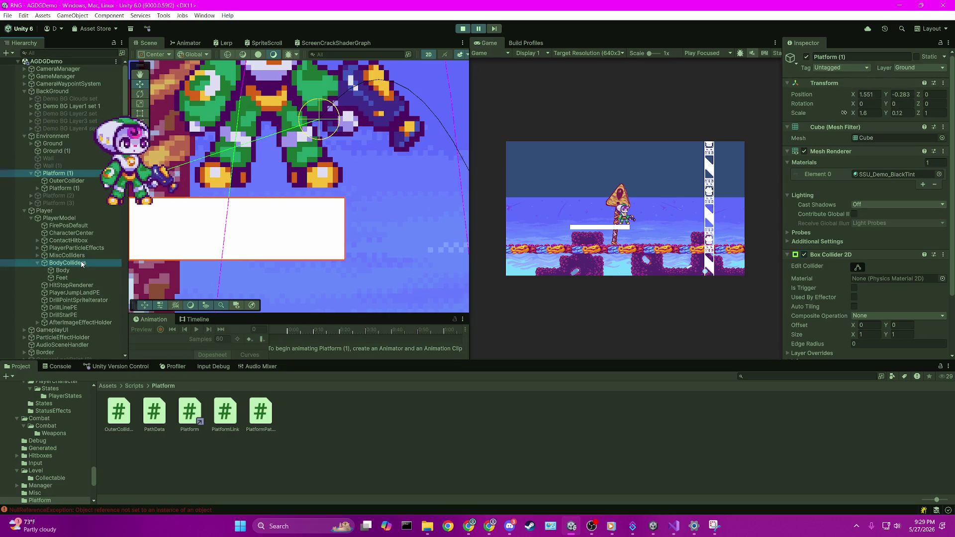
pyautogui.keyDown('ctrl'); pyautogui.click(82, 263); pyautogui.keyUp('ctrl')
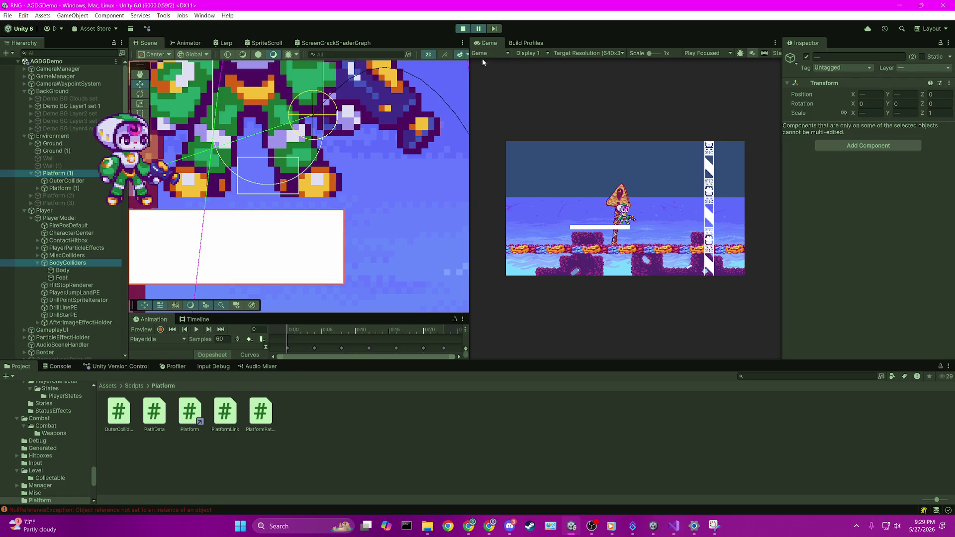
pyautogui.moveTo(355, 103); pyautogui.dragTo(342, 121)
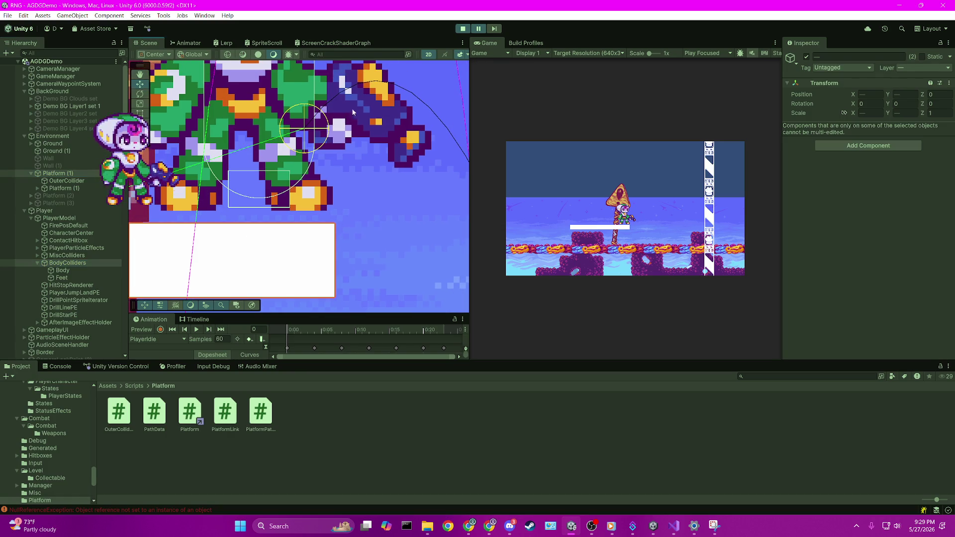
pyautogui.click(500, 29)
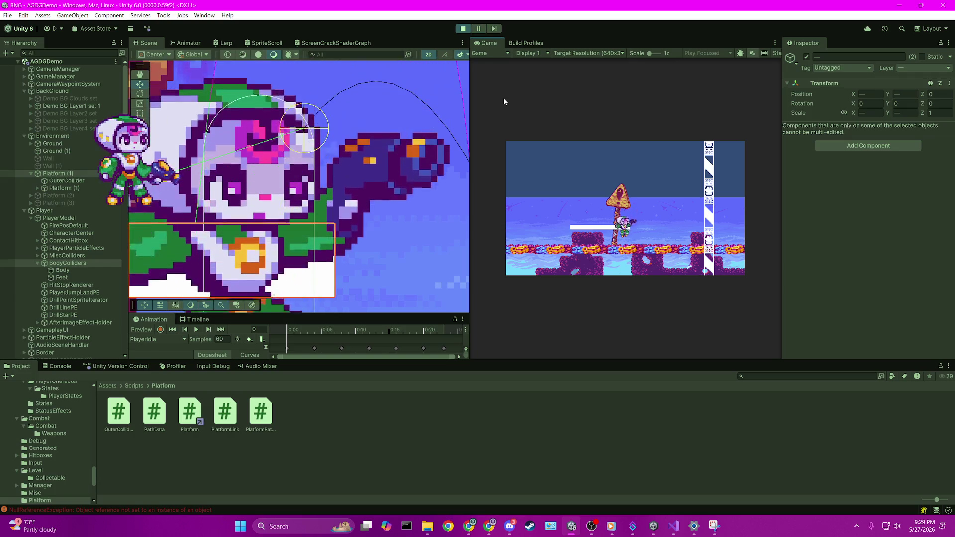
pyautogui.press('space')
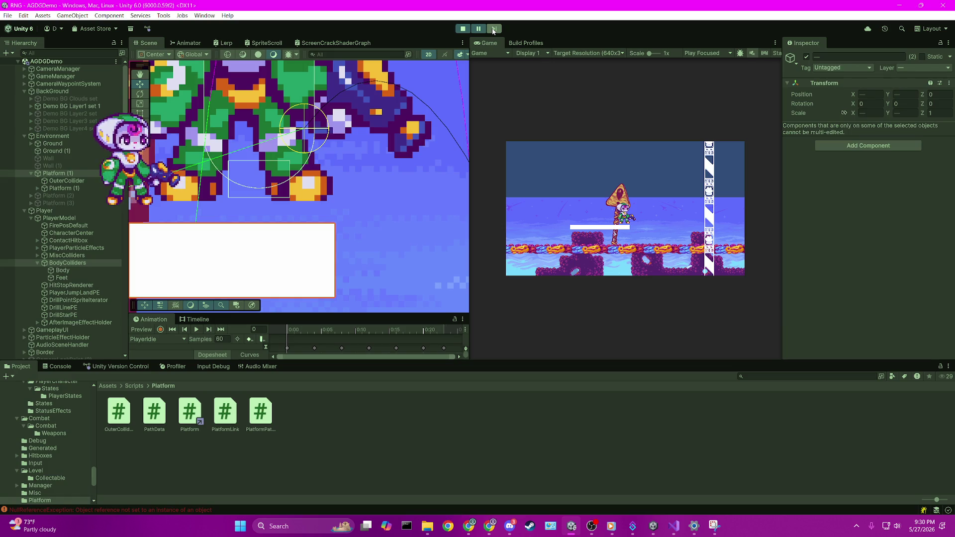
pyautogui.click(674, 526)
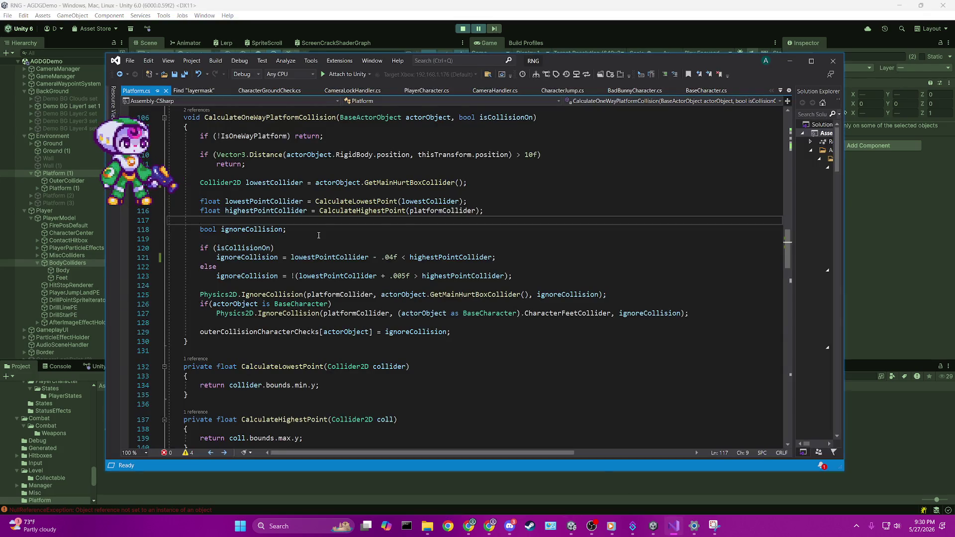
# Show CharacterGroundCheck.cs, pause the running game in Unity, and return to the line 142 ground-layer check.
pyautogui.scroll(5, 318, 235)
pyautogui.click(252, 92)
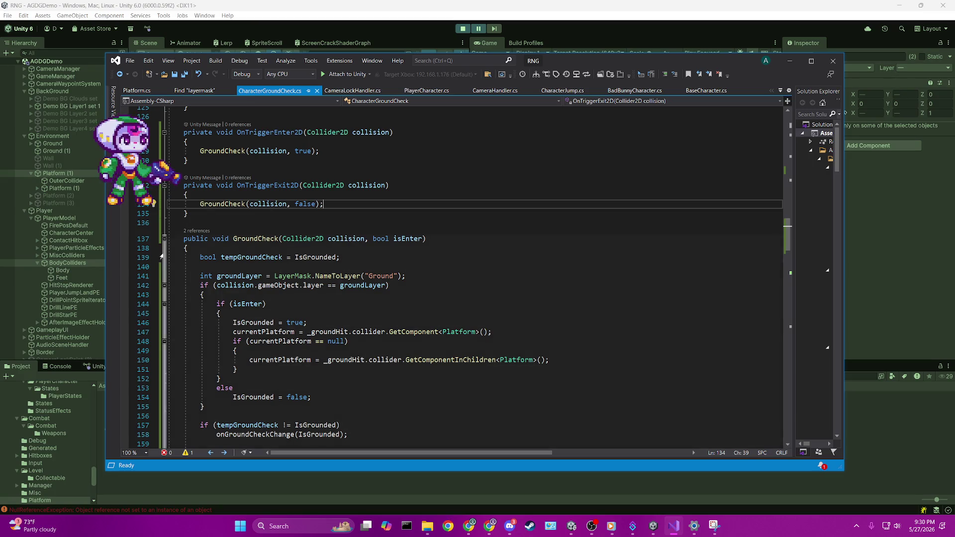
pyautogui.click(398, 11)
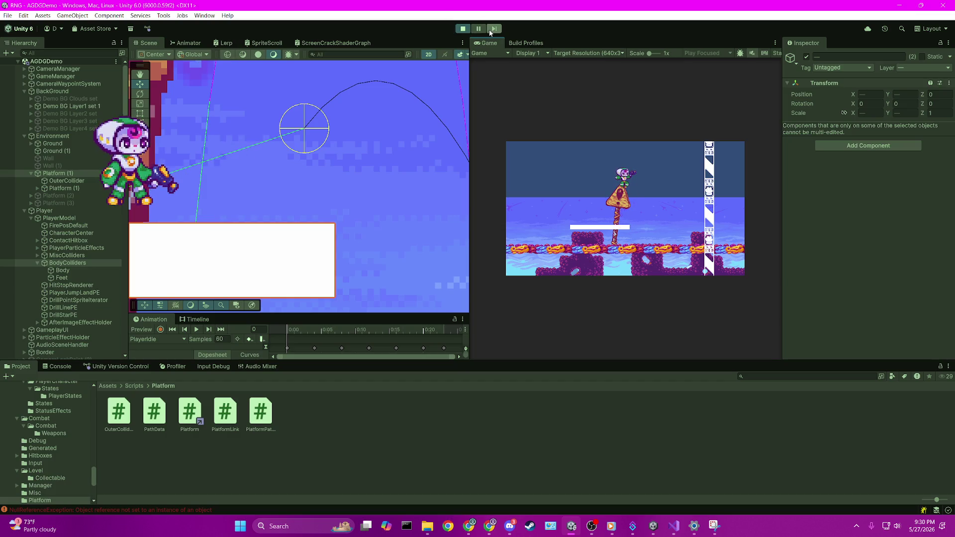
pyautogui.click(494, 30)
pyautogui.click(674, 526)
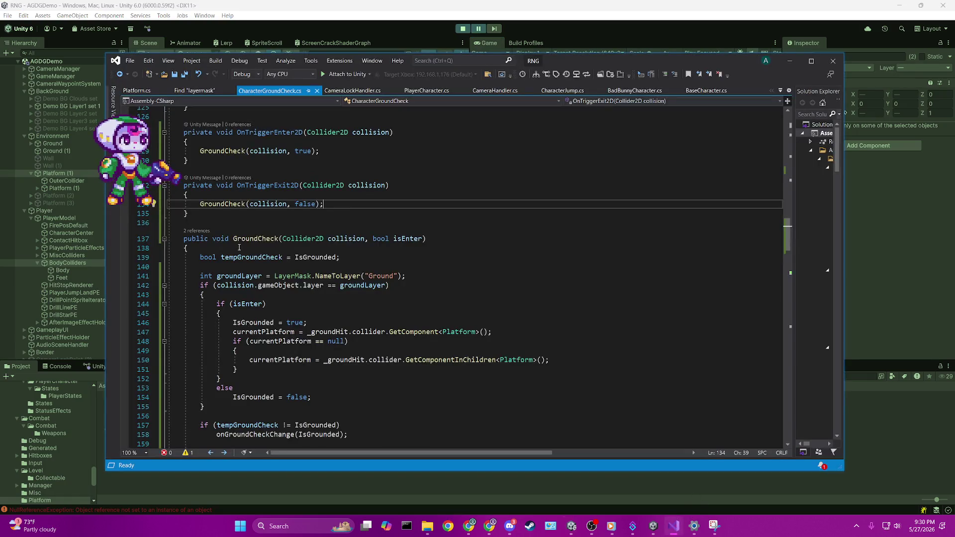
pyautogui.click(127, 290)
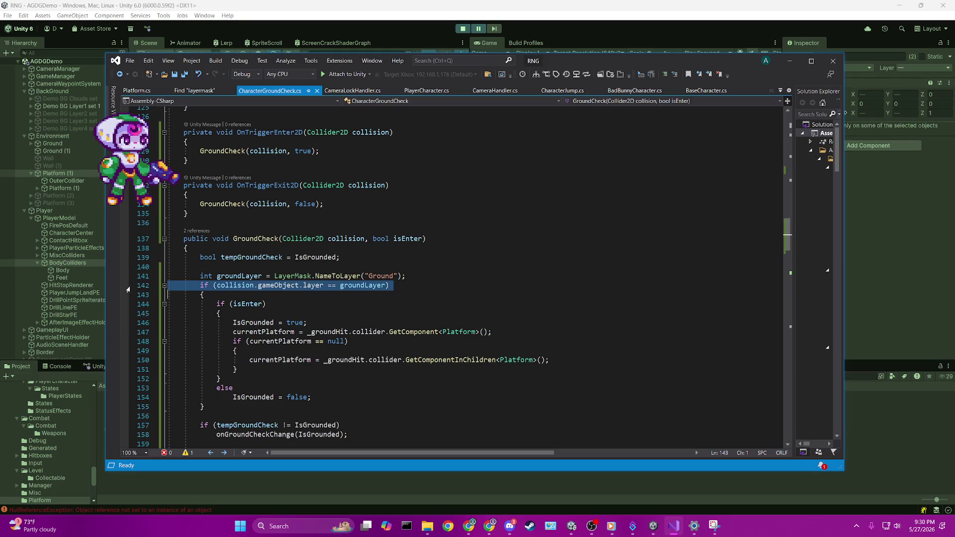
# Set a breakpoint on line 142, attach the debugger to Unity, and step the game until it breaks.
pyautogui.click(125, 286)
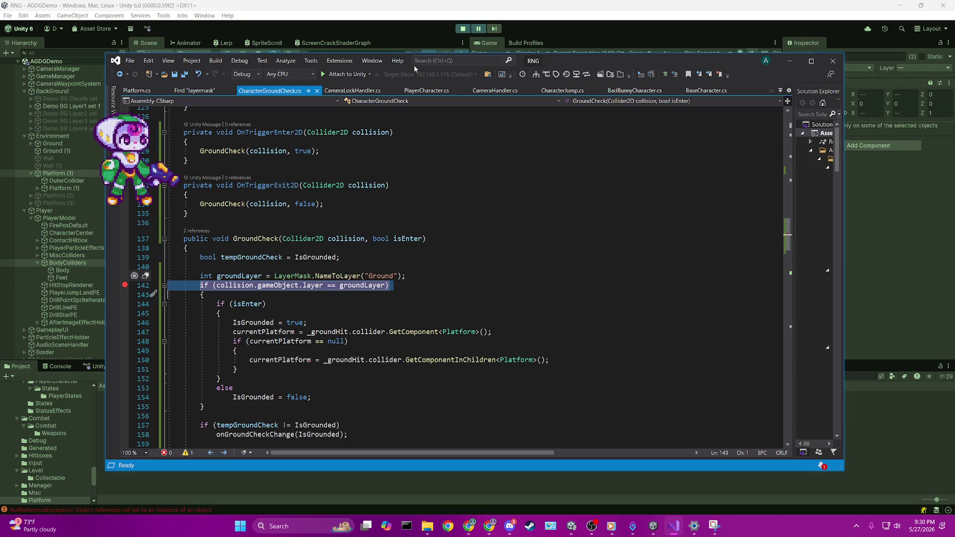
pyautogui.click(349, 75)
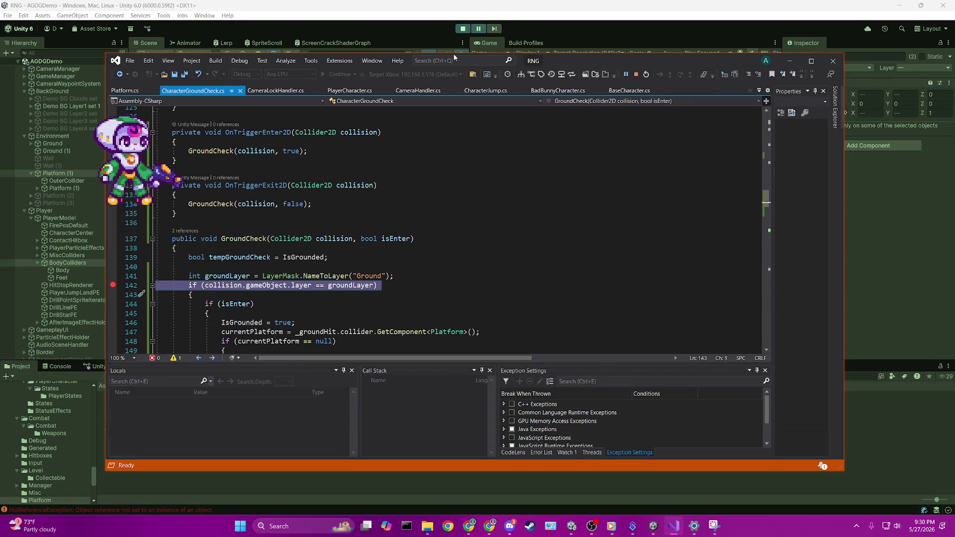
pyautogui.click(495, 28)
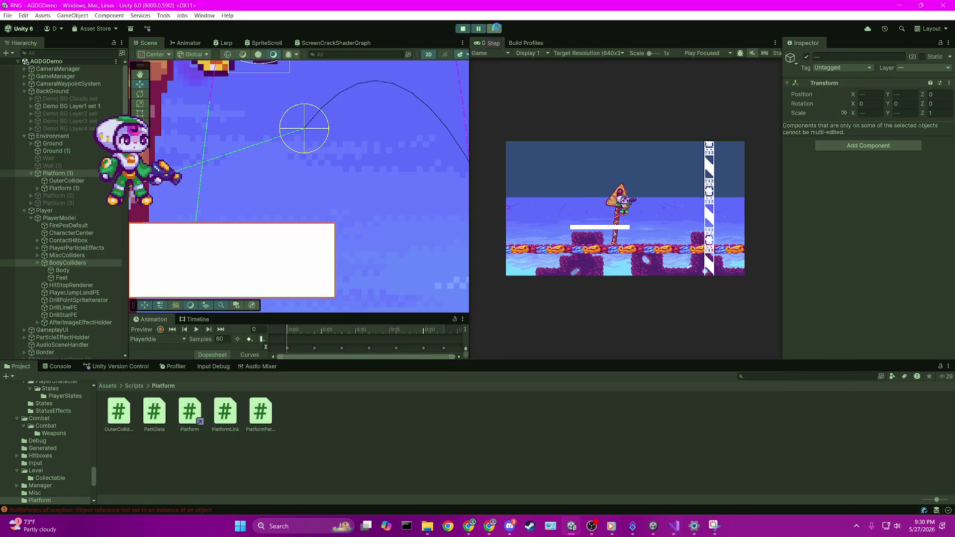
pyautogui.click(498, 29)
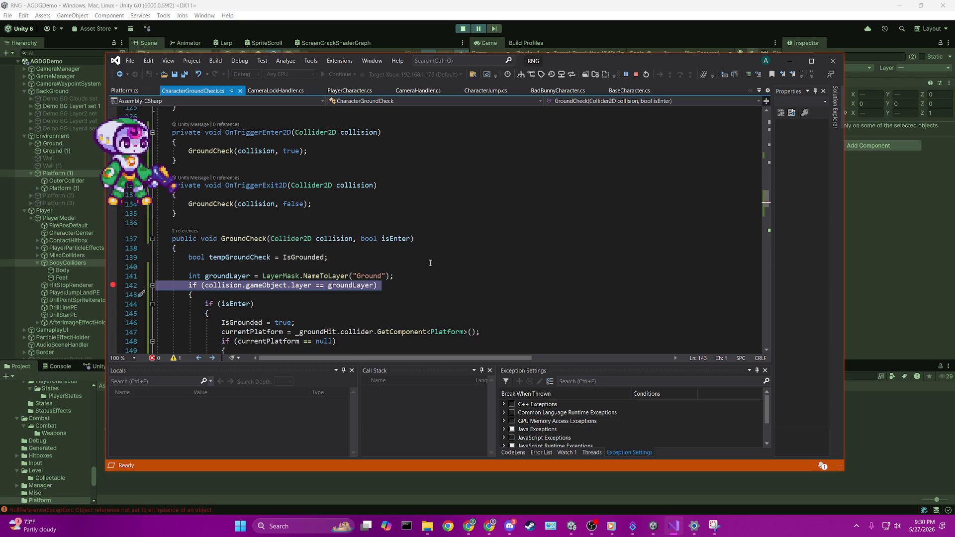
pyautogui.scroll(20, 342, 264)
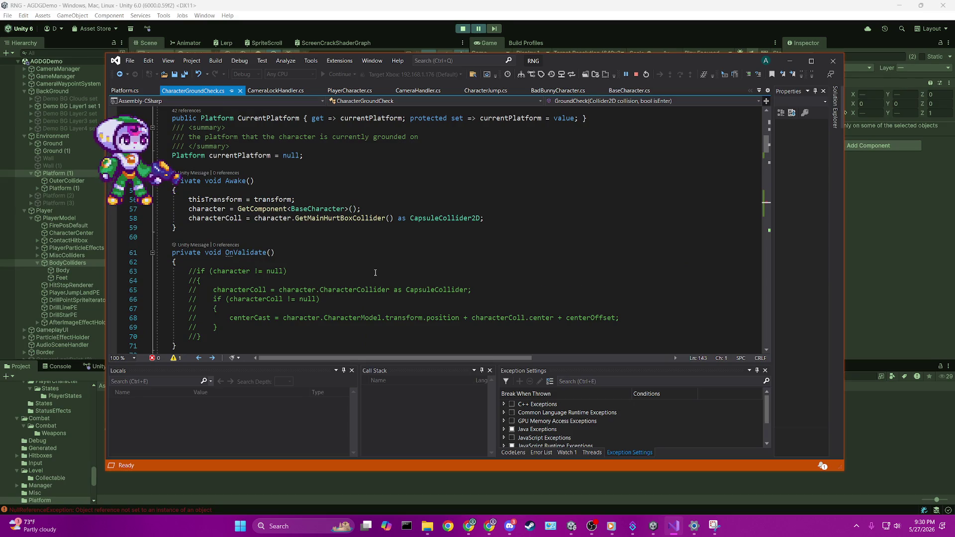
pyautogui.scroll(-20, 375, 272)
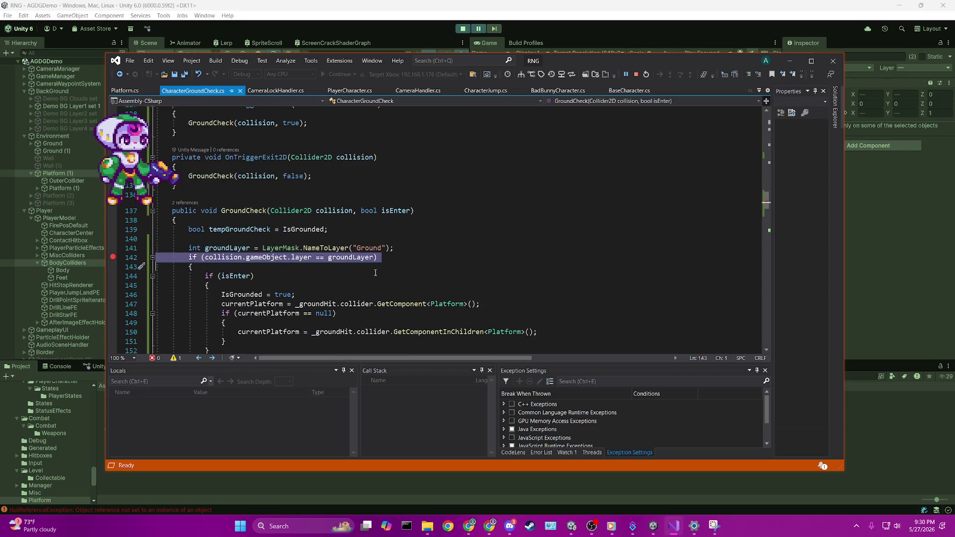
pyautogui.click(396, 38)
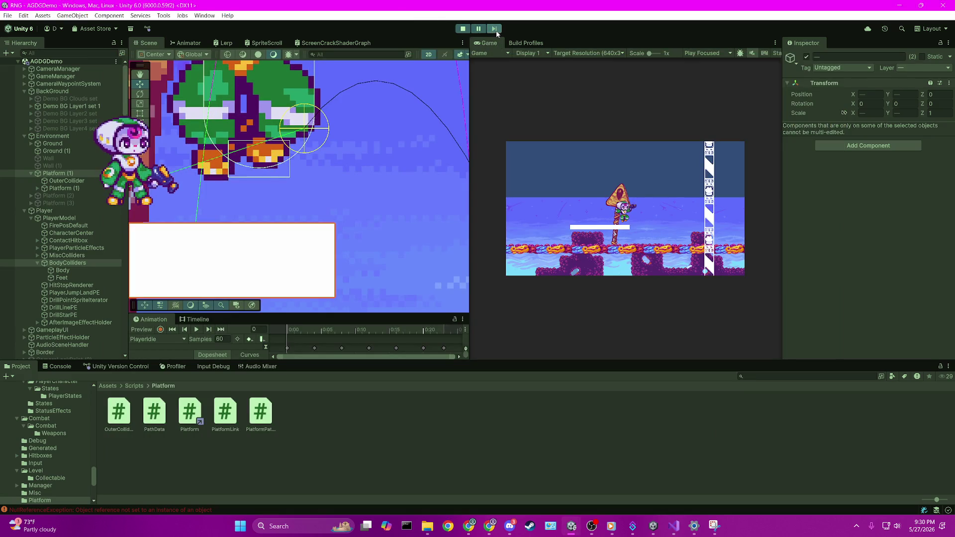
pyautogui.click(496, 31)
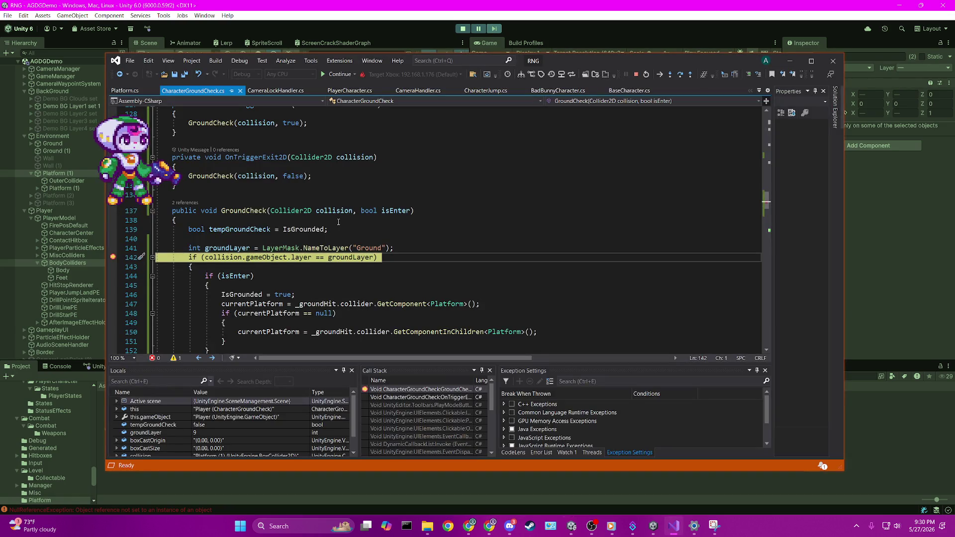
# Check that collision is Platform (1)'s BoxCollider2D on layer 9, then maximize the code editor.
pyautogui.moveTo(335, 210)
pyautogui.scroll(-1, 223, 417)
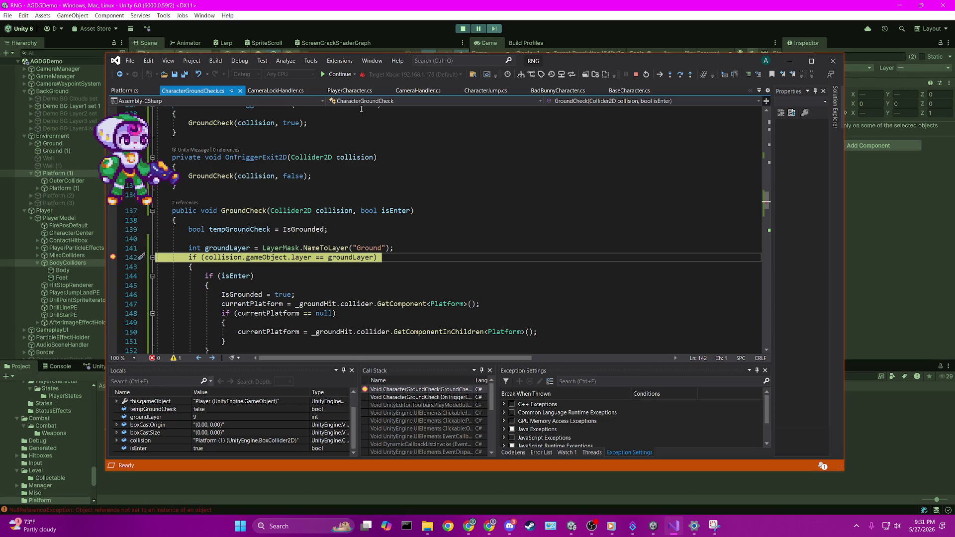
pyautogui.moveTo(310, 258)
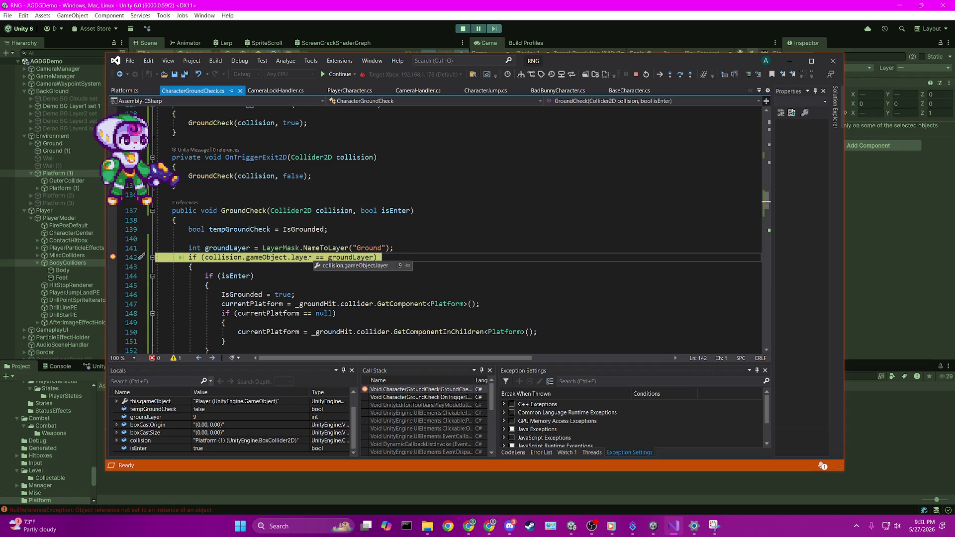
pyautogui.click(344, 264)
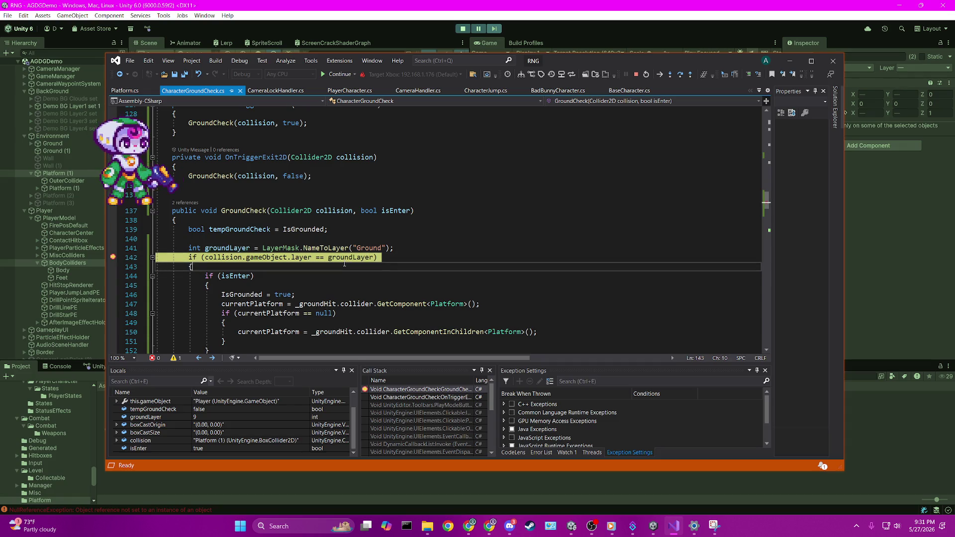
pyautogui.moveTo(635, 60)
pyautogui.mouseDown()
pyautogui.moveTo(638, 355)
pyautogui.moveTo(678, 34)
pyautogui.moveTo(699, 67)
pyautogui.moveTo(673, 83)
pyautogui.moveTo(664, 71)
pyautogui.mouseUp()
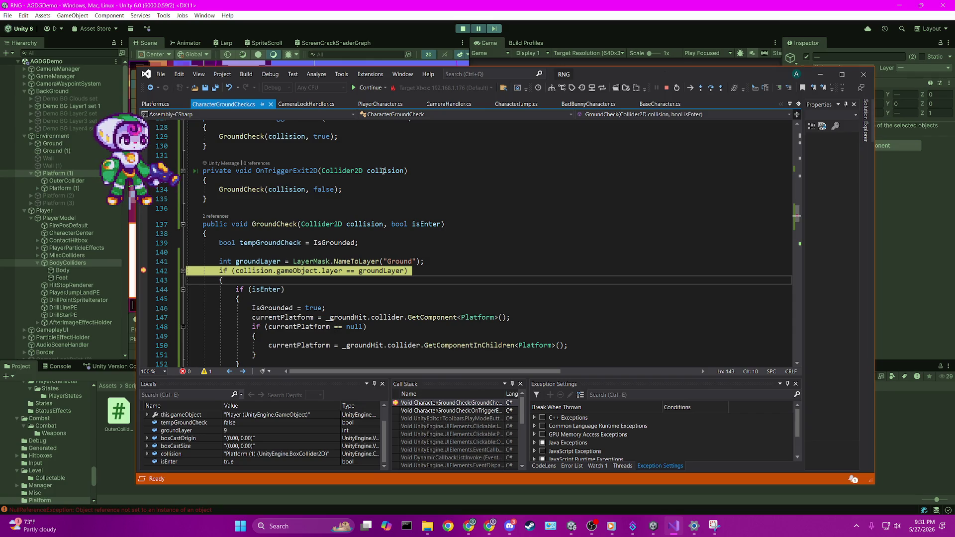
pyautogui.doubleClick(581, 69)
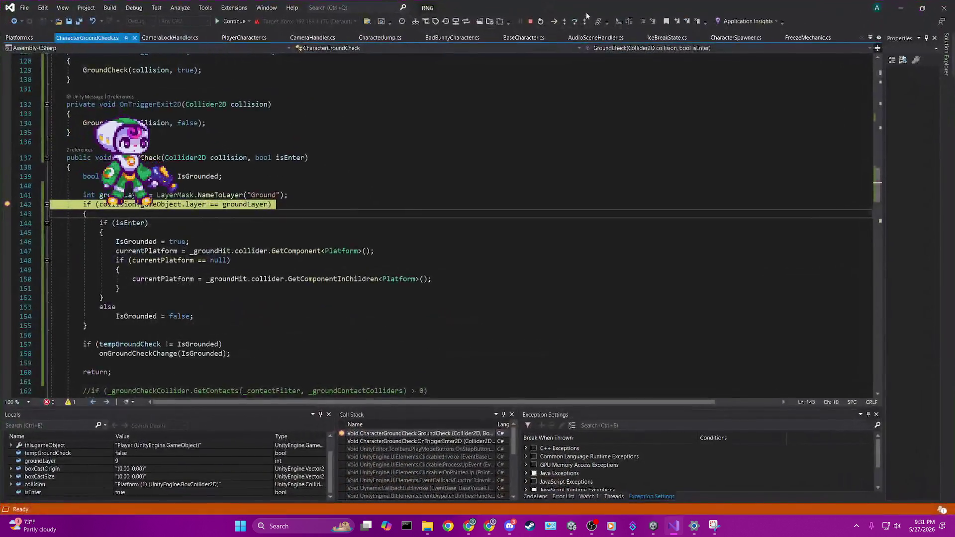
# Restore the editor window, resume, and advance the game until line 142 breaks again with isEnter false.
pyautogui.click(922, 8)
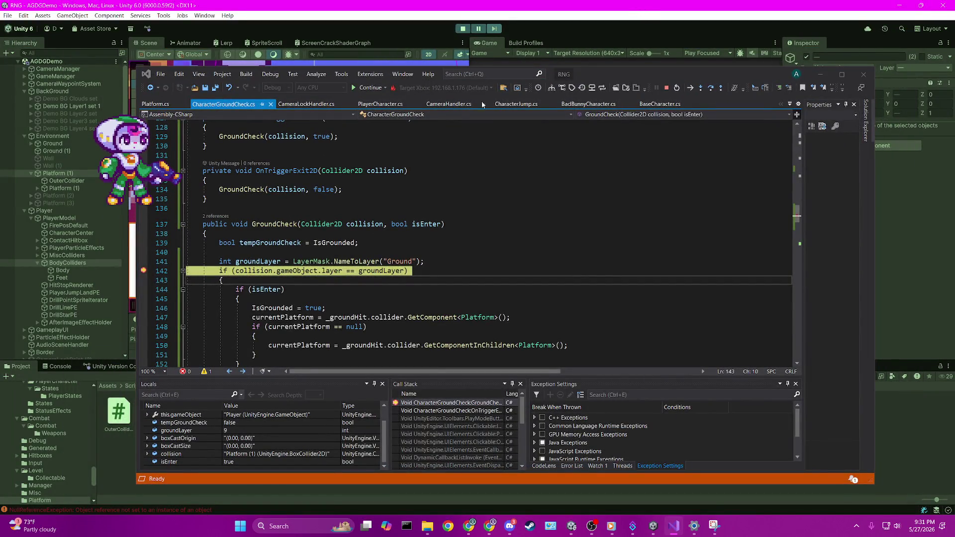
pyautogui.click(376, 88)
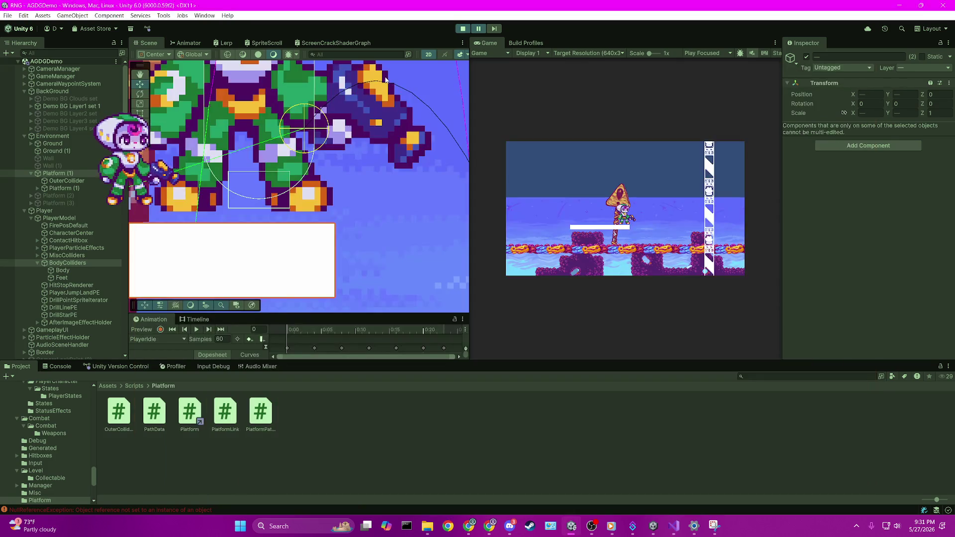
pyautogui.click(499, 29)
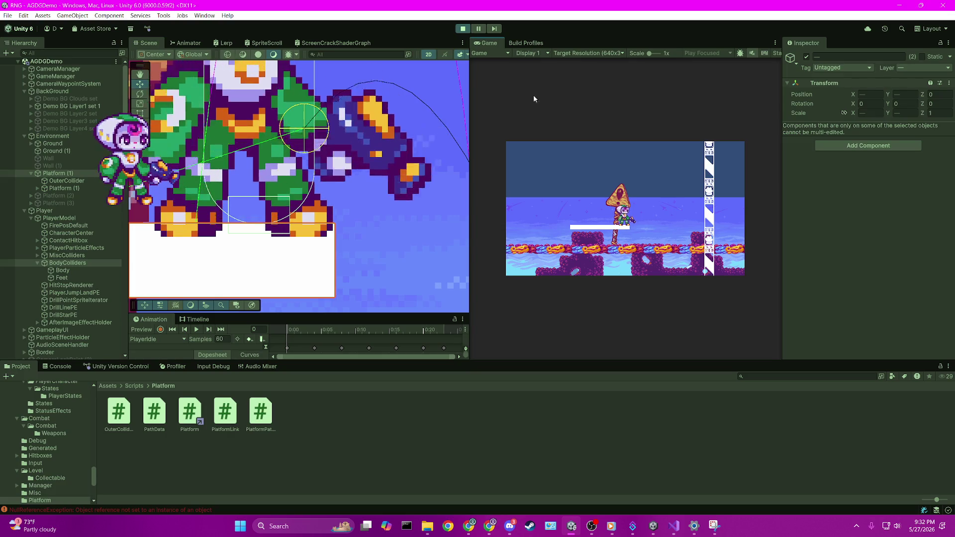
pyautogui.press('F5')
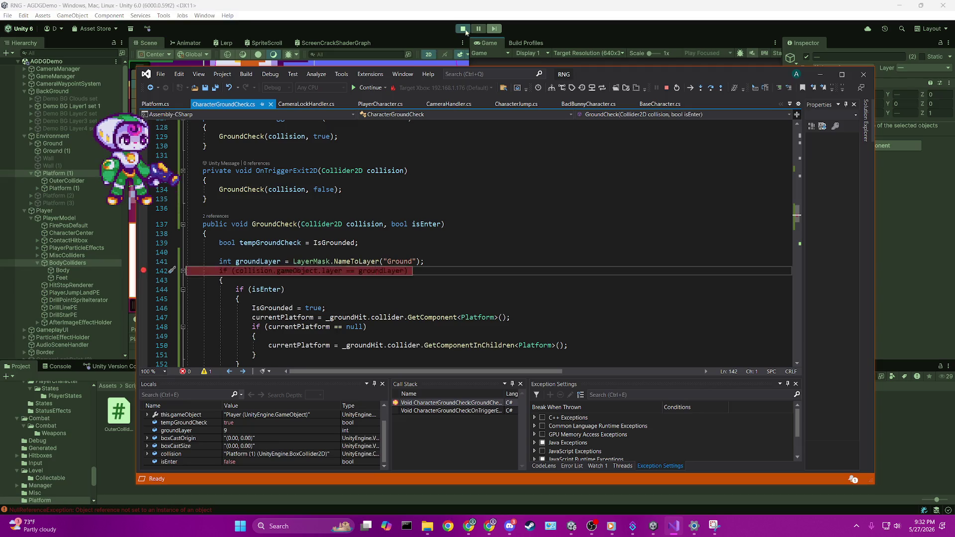
# Resume past the line 142 breakpoint, dismiss the null reference popup, and let the game run.
pyautogui.click(370, 88)
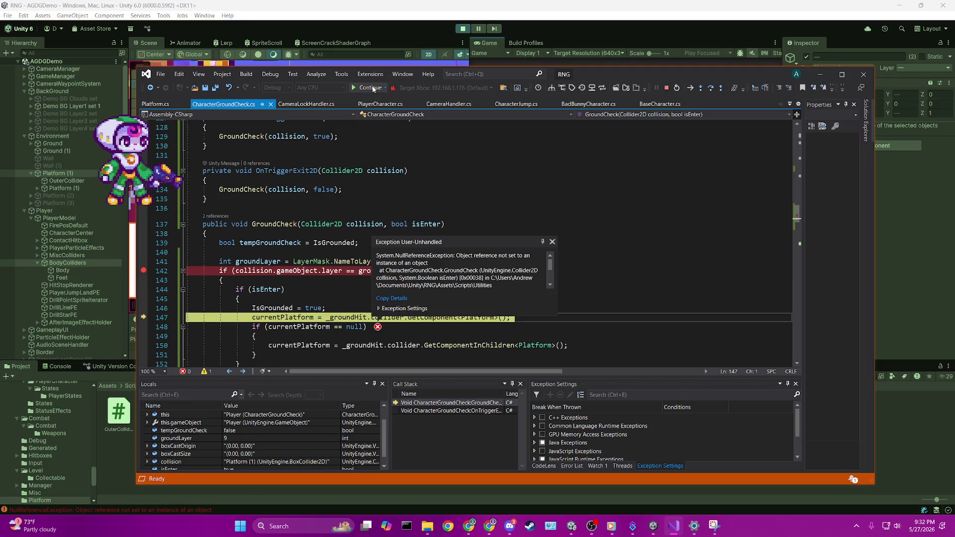
pyautogui.click(371, 88)
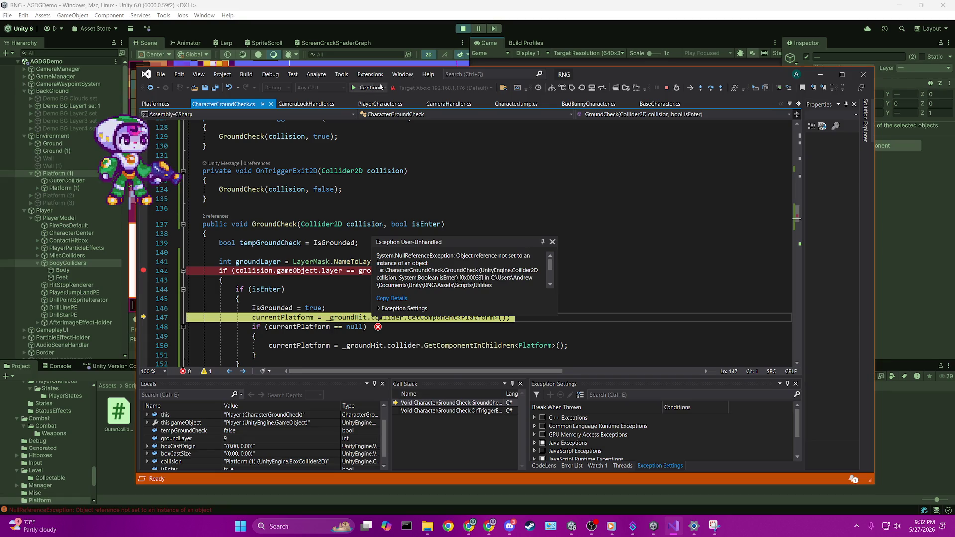
pyautogui.click(669, 520)
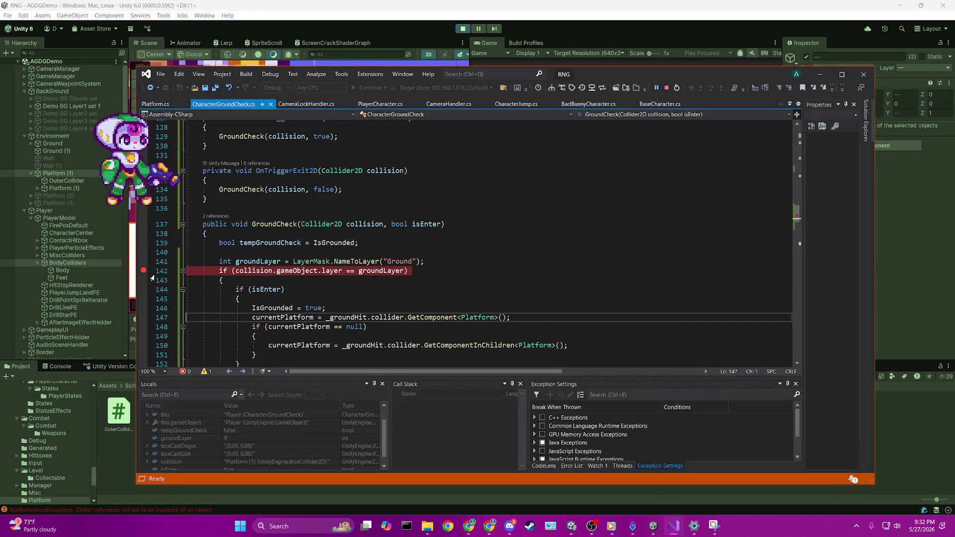
pyautogui.press('F5')
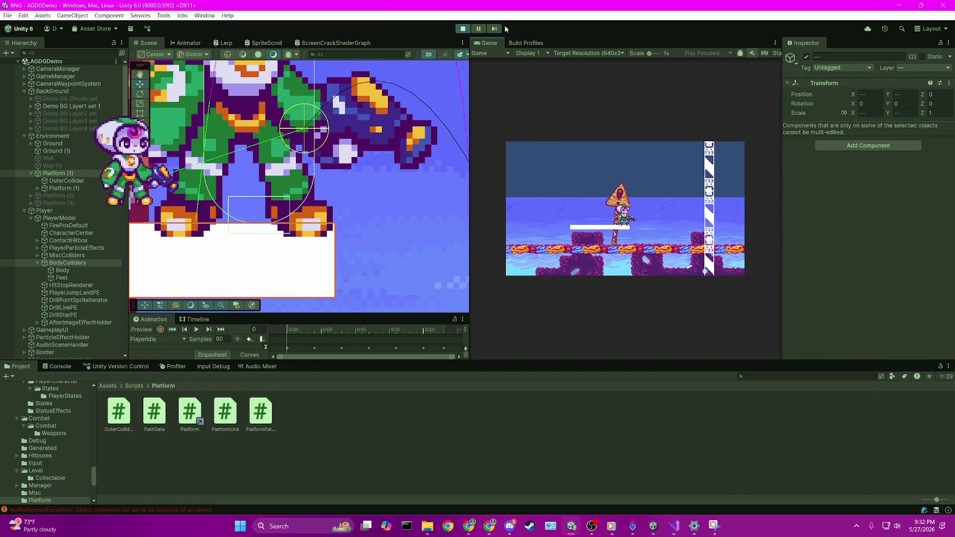
# Pause the game, set a breakpoint on line 142 again, and return to Unity.
pyautogui.click(494, 30)
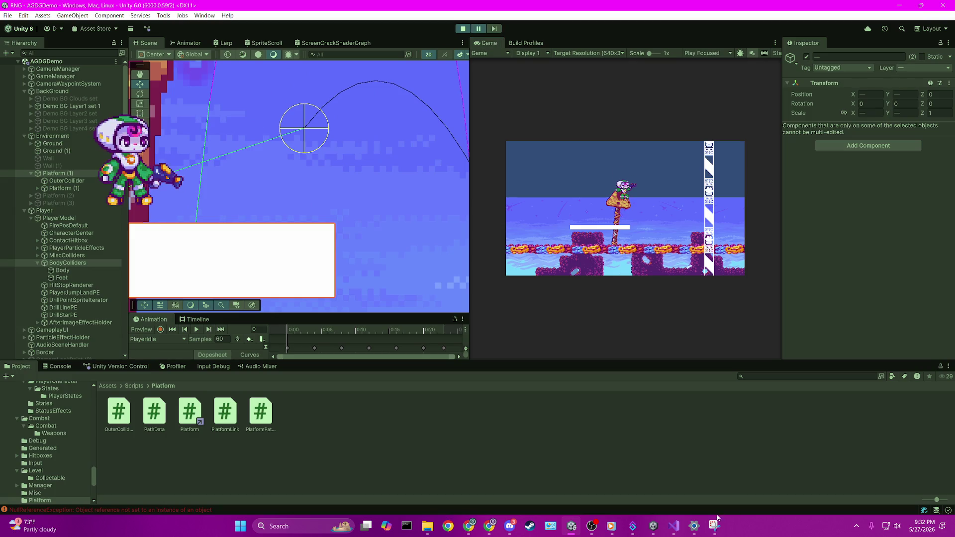
pyautogui.click(671, 527)
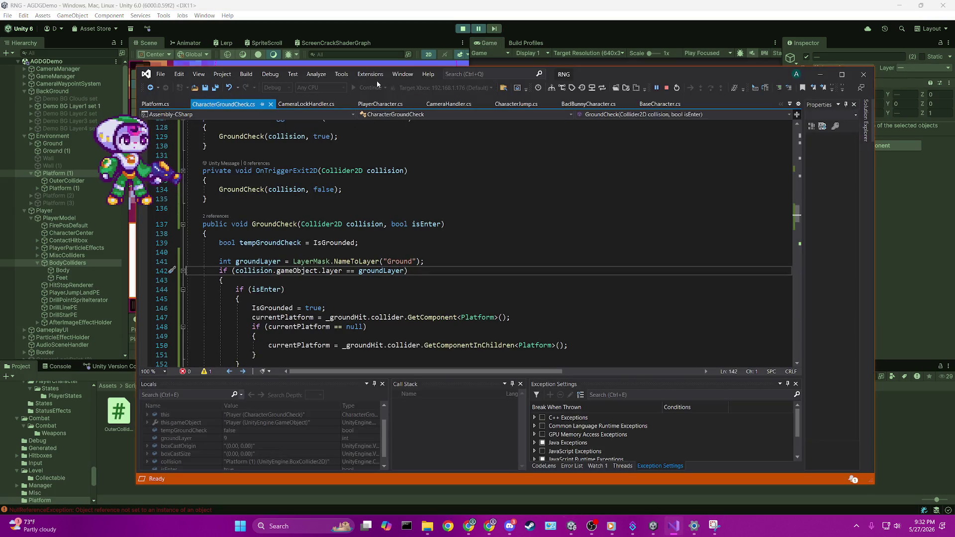
pyautogui.click(143, 270)
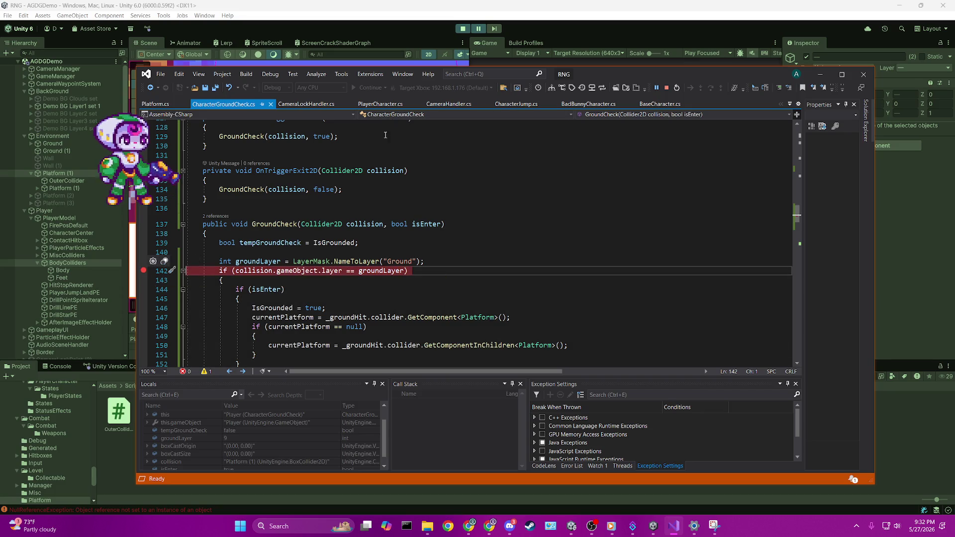
pyautogui.click(465, 49)
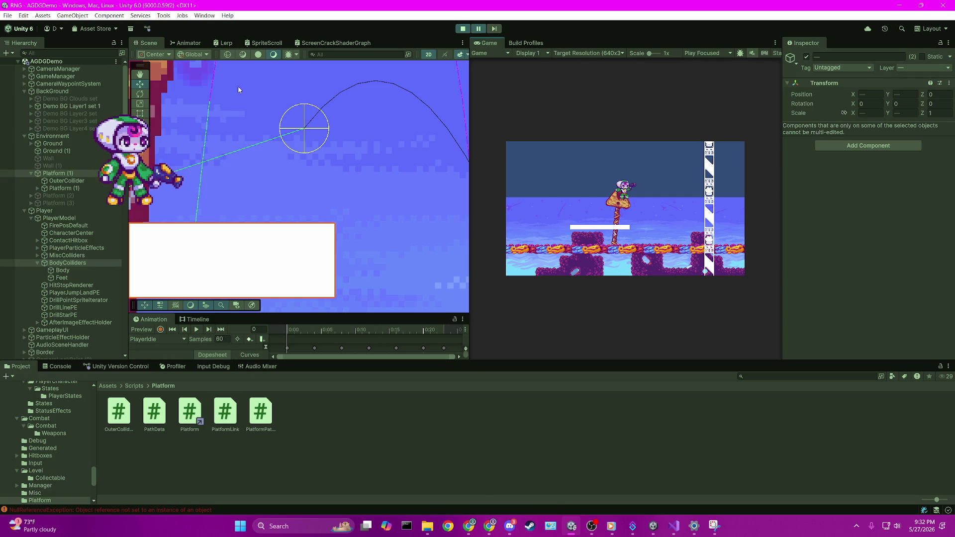
# Step one frame to hit line 142 and read IsGrounded and isEnter for the OuterCollider collision.
pyautogui.click(493, 29)
pyautogui.click(493, 29)
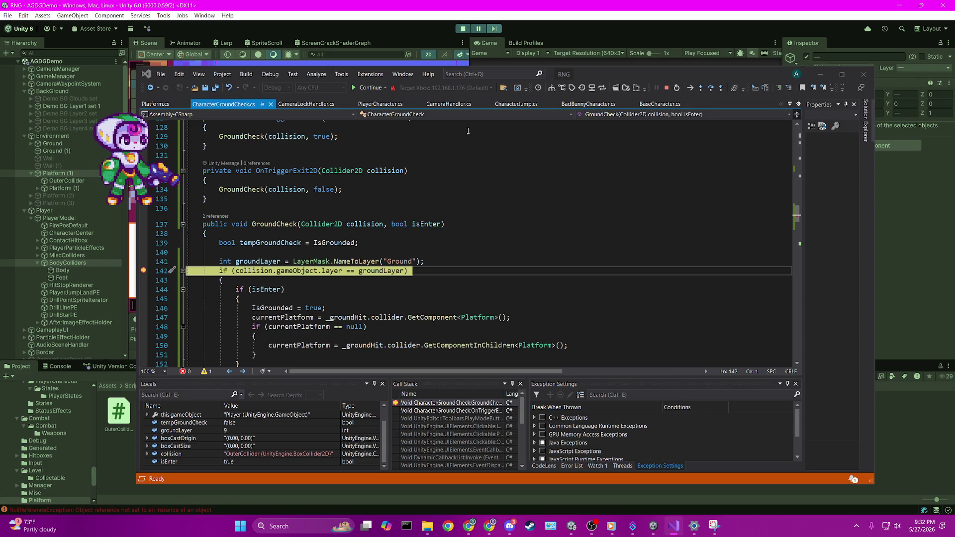
pyautogui.moveTo(266, 305)
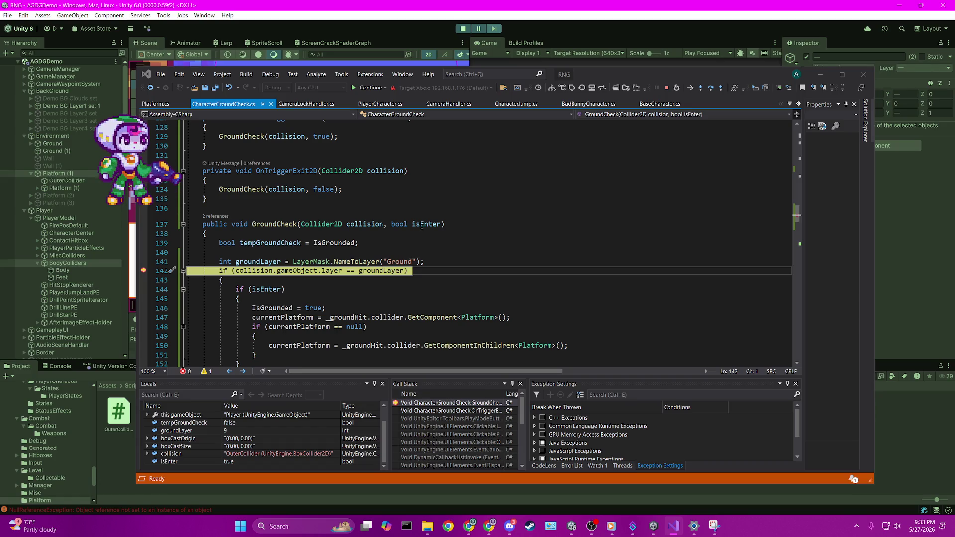
pyautogui.moveTo(422, 226)
pyautogui.click(393, 289)
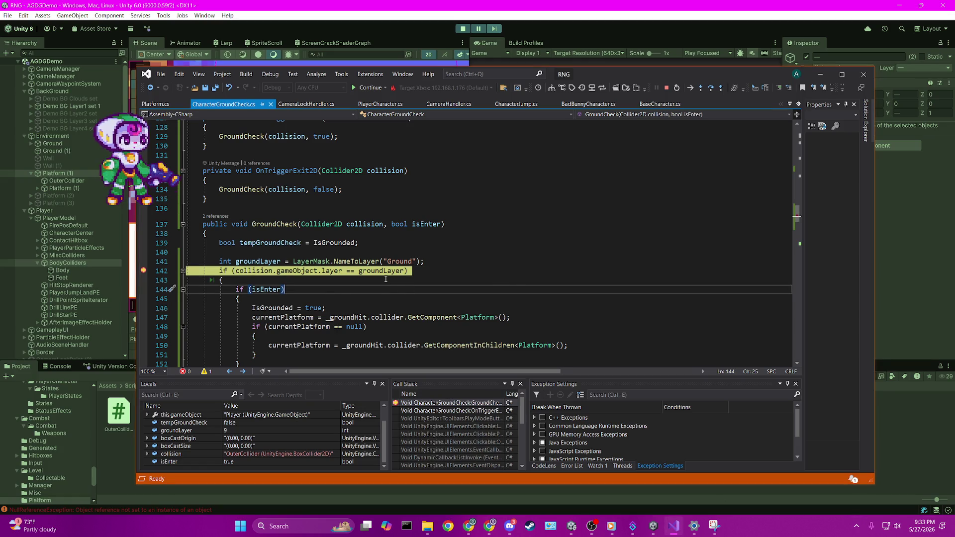
# Step over the line 142 ground-layer check and inspect the groundLayer value.
pyautogui.press('F10')
pyautogui.scroll(3, 384, 280)
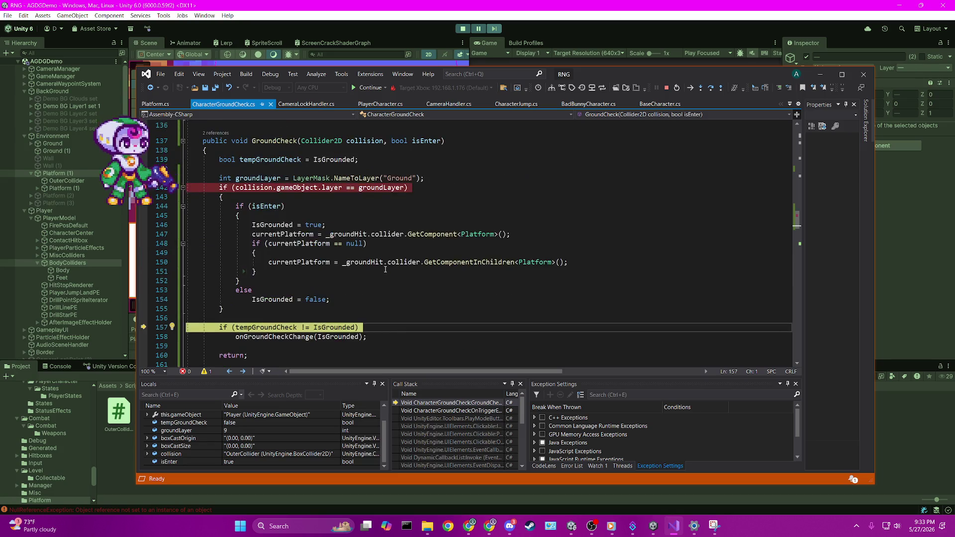
pyautogui.moveTo(332, 189)
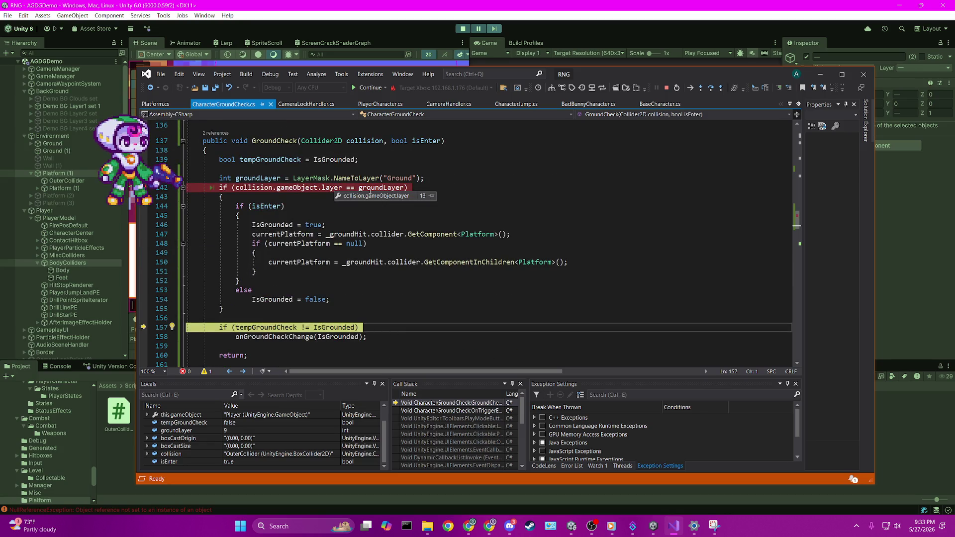
pyautogui.click(381, 188)
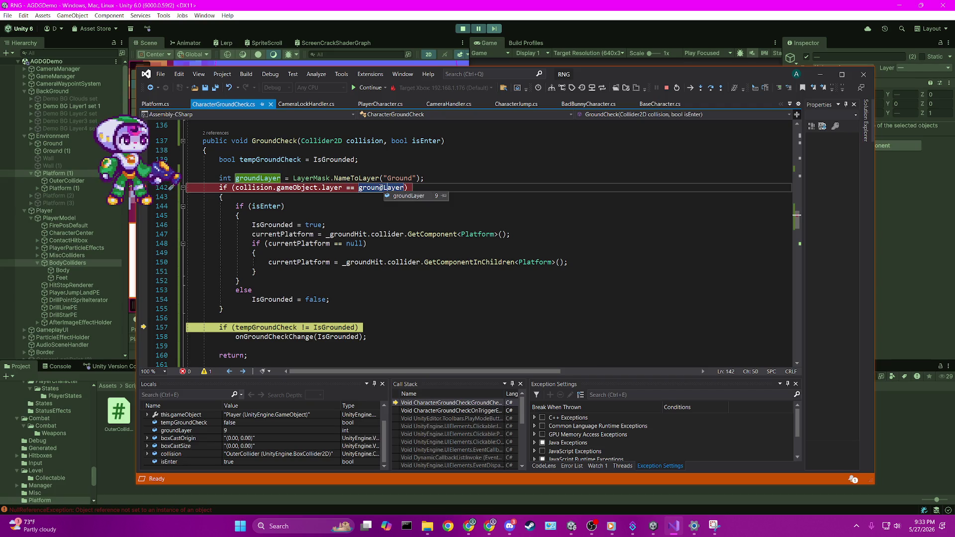
pyautogui.moveTo(307, 187)
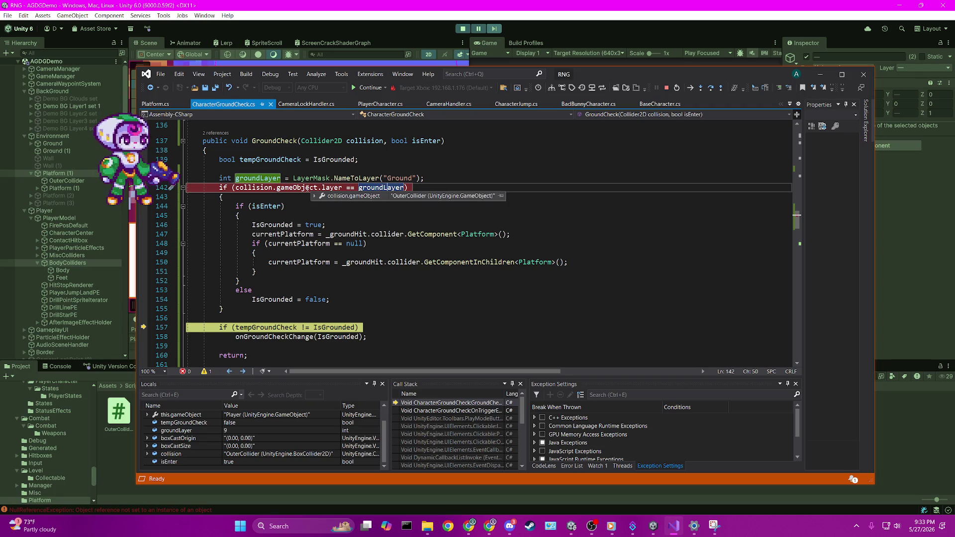
pyautogui.moveTo(379, 145)
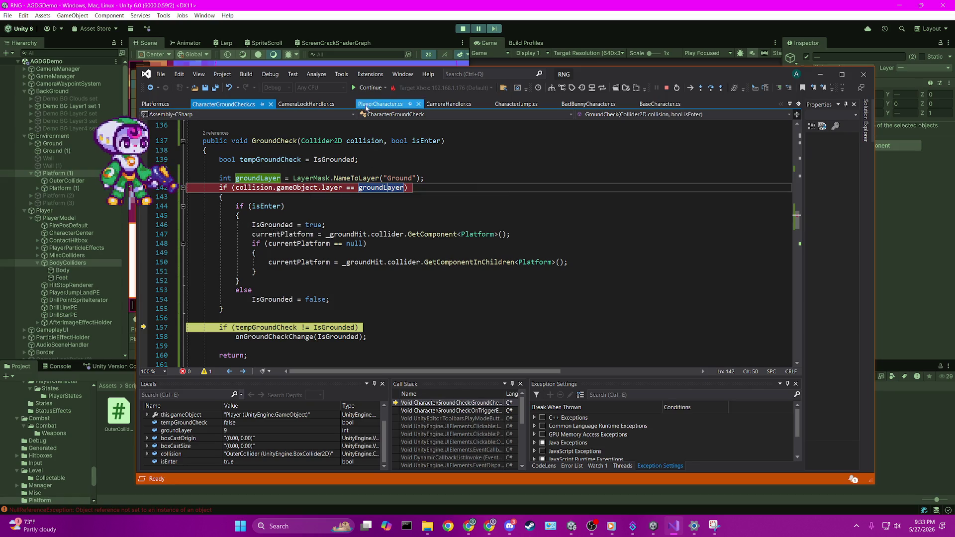
# Resume, advance one frame, and step the Platform (1) collision down to line 147 reading _groundHit.
pyautogui.click(369, 88)
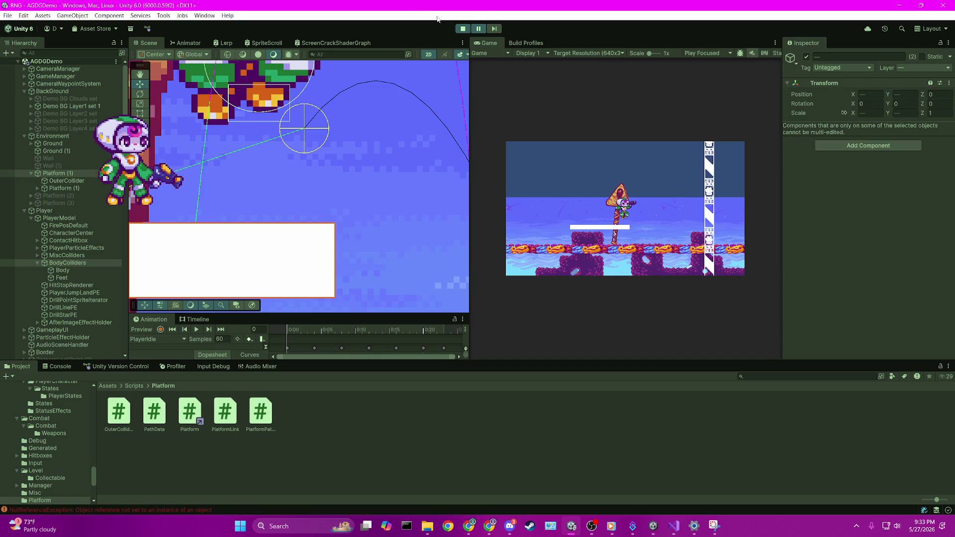
pyautogui.click(489, 30)
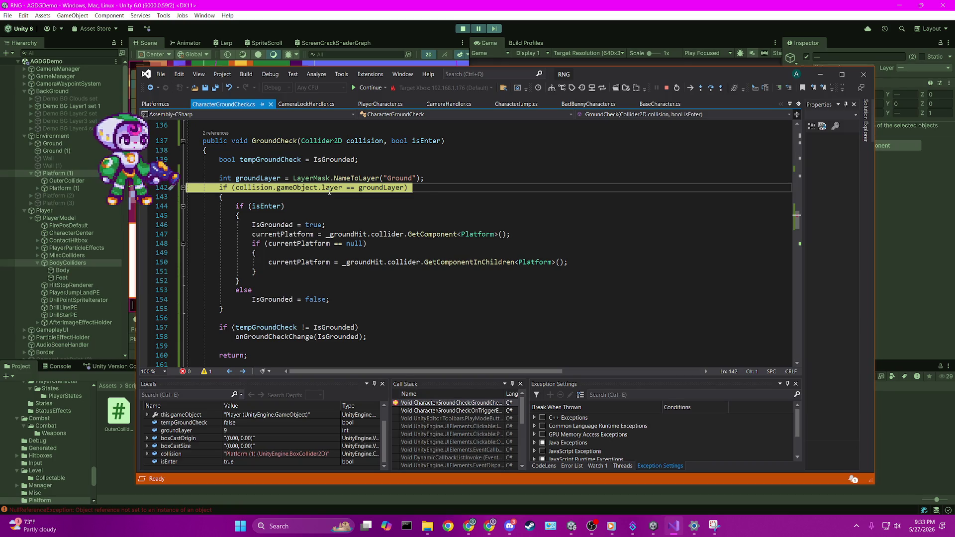
pyautogui.moveTo(329, 192)
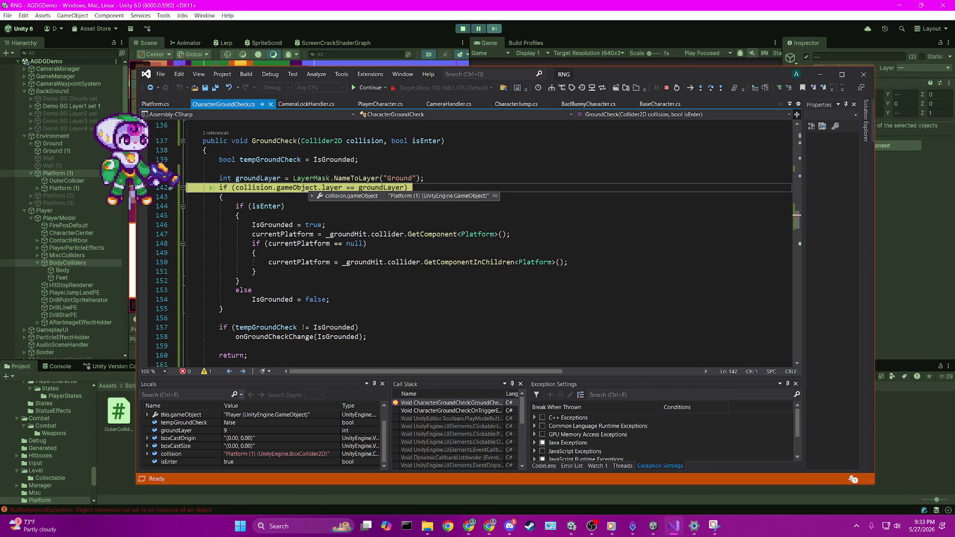
pyautogui.moveTo(383, 188)
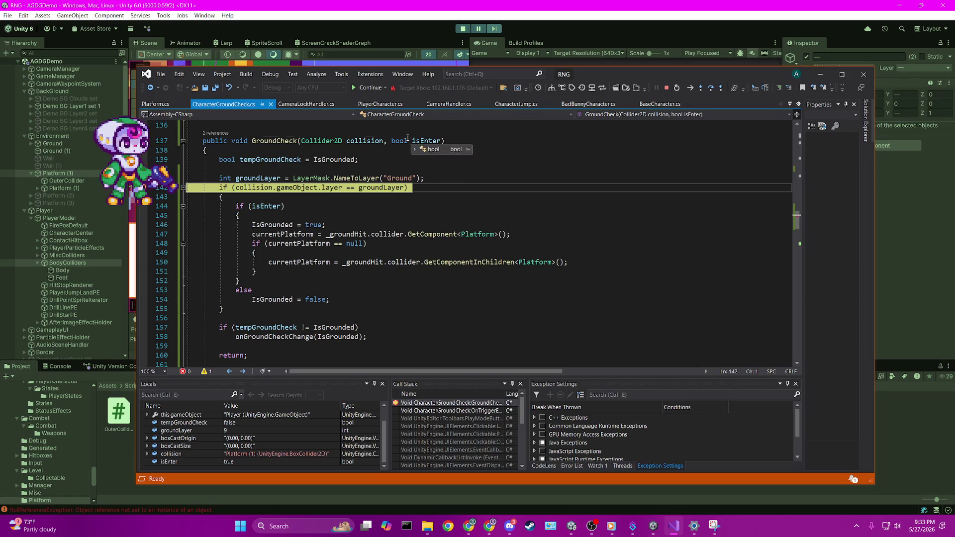
pyautogui.press('F10')
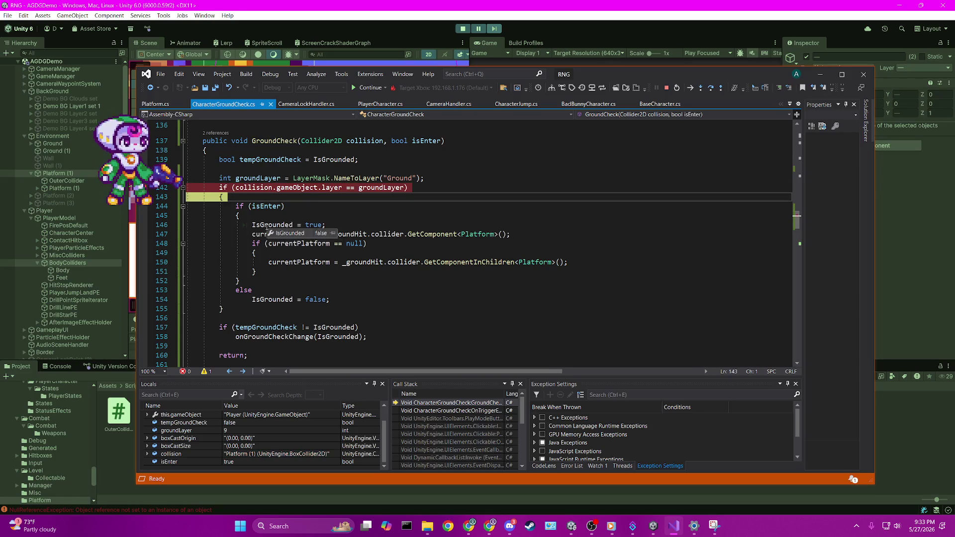
pyautogui.press('F10')
pyautogui.press('F10')
pyautogui.press('F10')
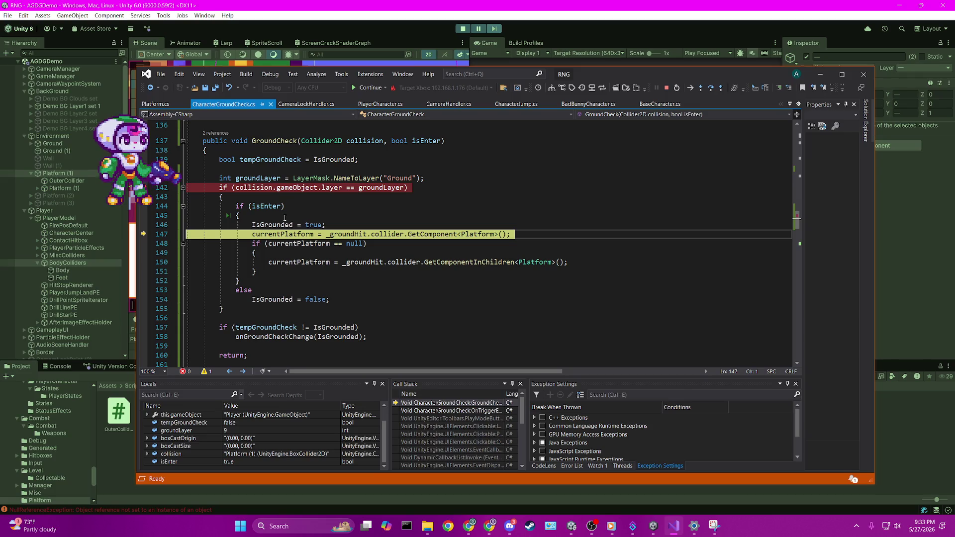
pyautogui.press('F10')
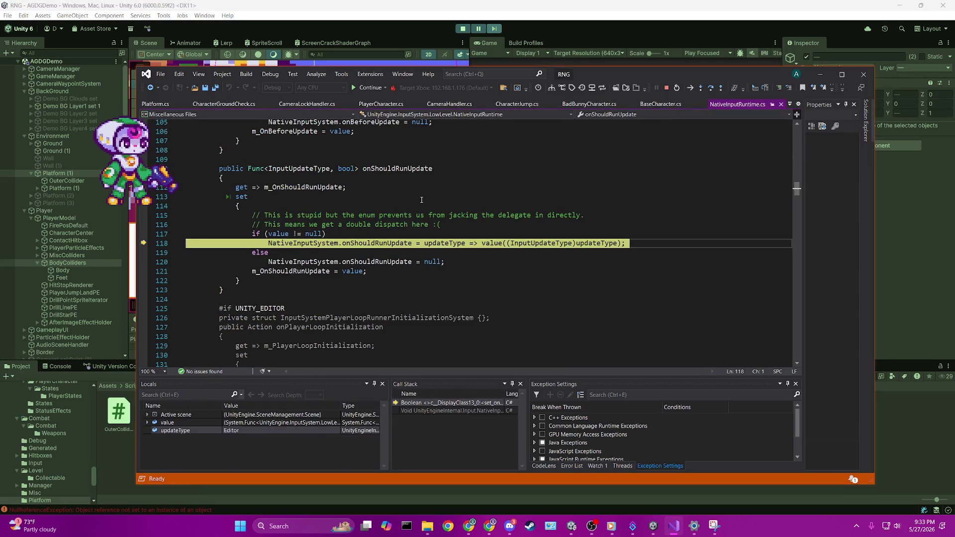
# Continue past the input system break and return to the CharacterGroundCheck.cs script.
pyautogui.scroll(3, 421, 199)
pyautogui.scroll(-5, 413, 219)
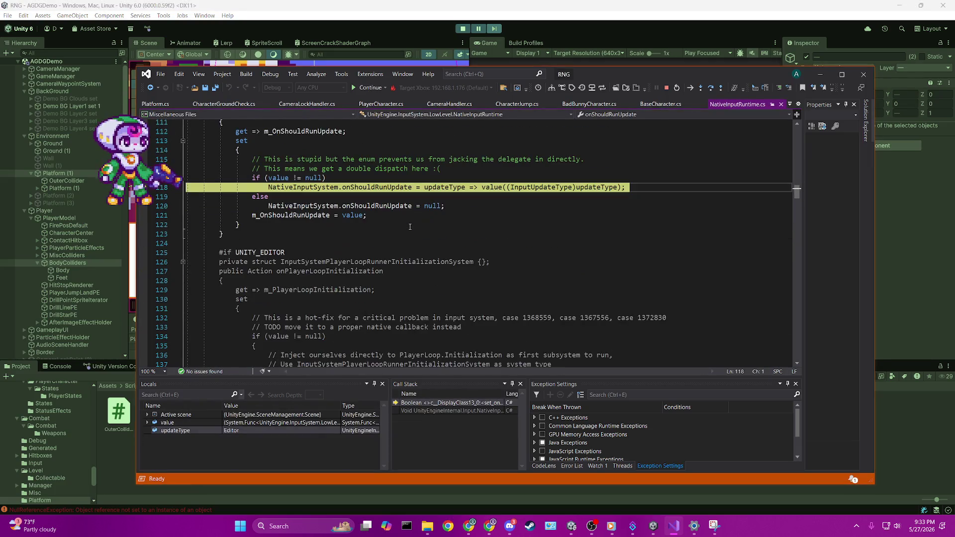
pyautogui.press('F5')
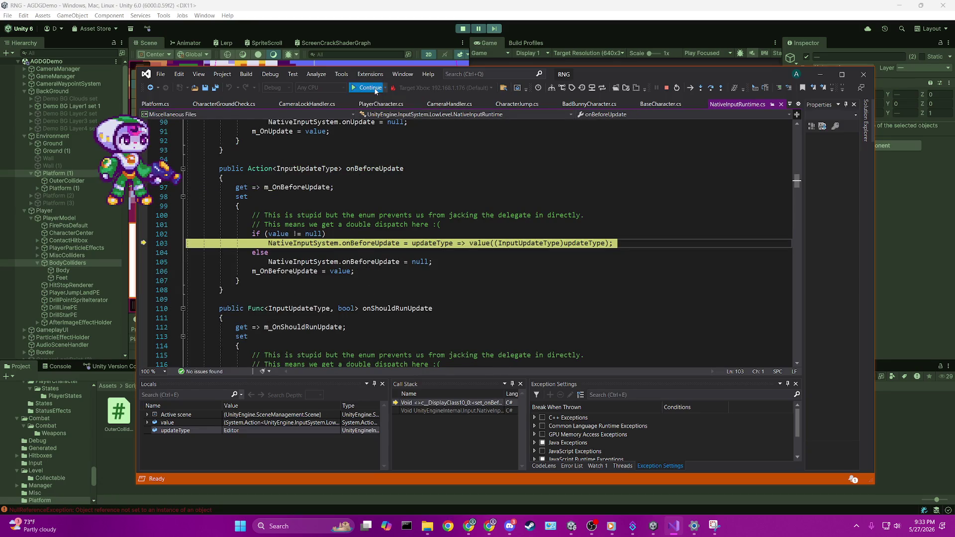
pyautogui.click(371, 87)
pyautogui.click(251, 104)
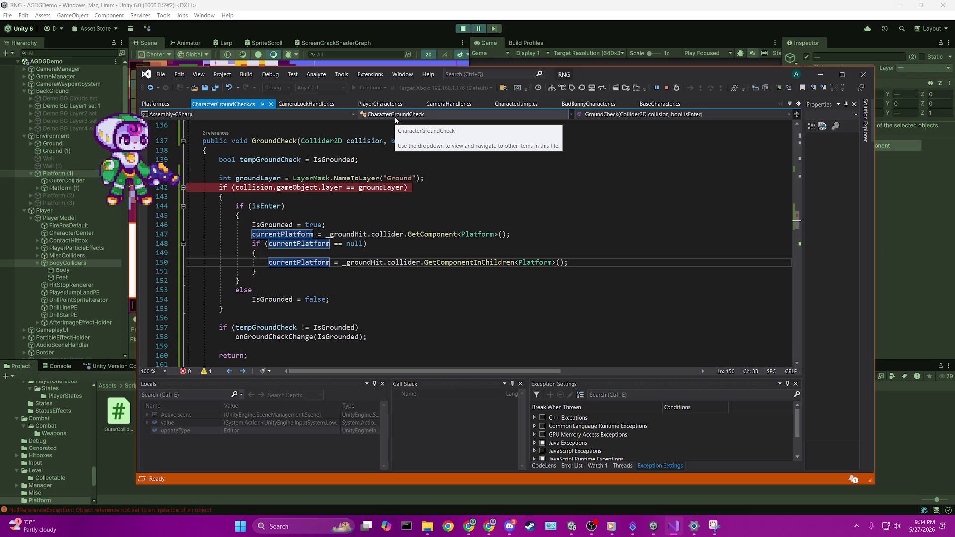
pyautogui.click(427, 45)
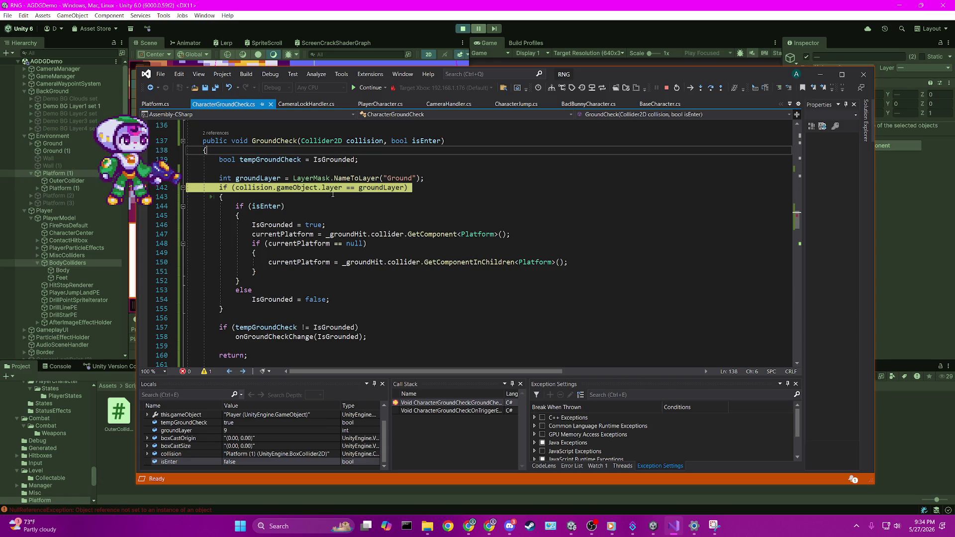
# Move the debugger aside and inspect the OnTriggerExit2D call-stack frame.
pyautogui.moveTo(296, 188)
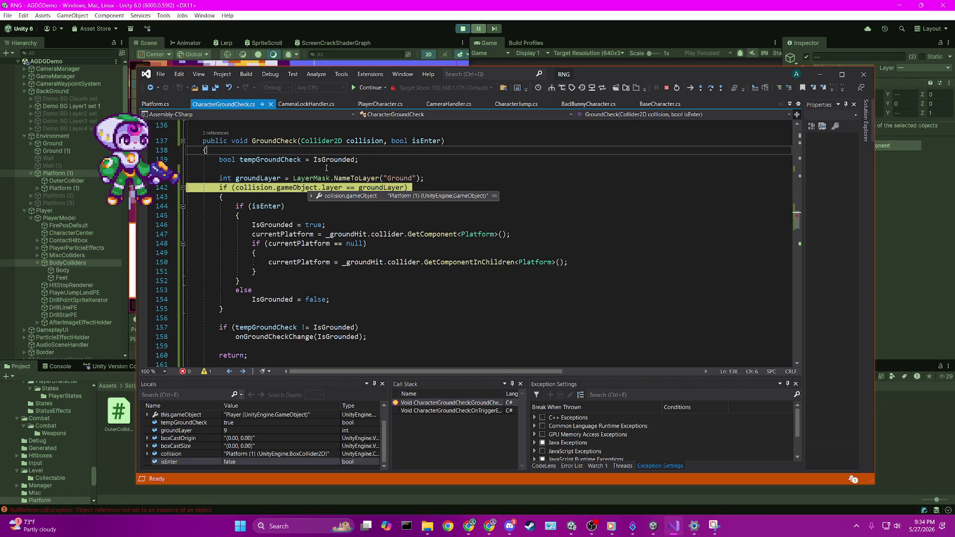
pyautogui.moveTo(424, 144)
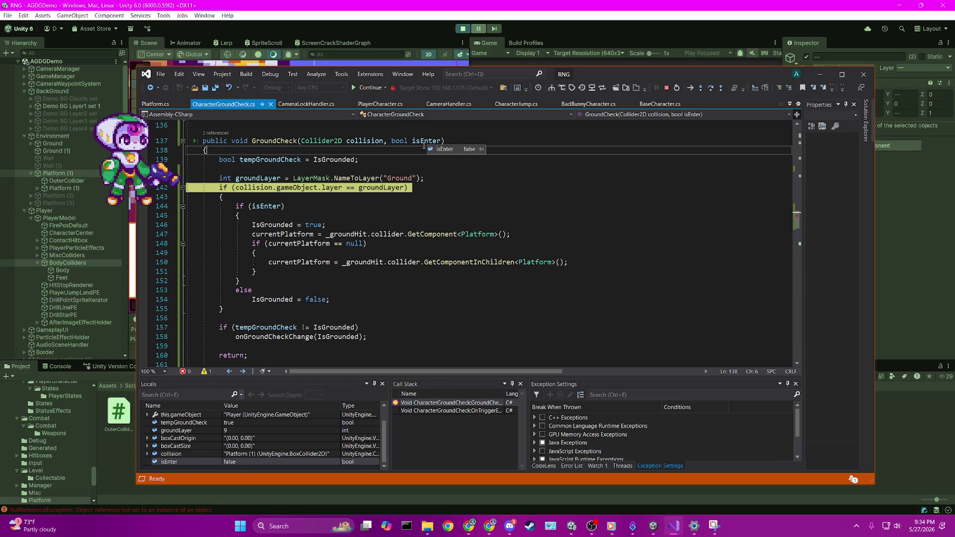
pyautogui.moveTo(589, 77)
pyautogui.mouseDown()
pyautogui.moveTo(584, 225)
pyautogui.moveTo(766, 46)
pyautogui.moveTo(760, 74)
pyautogui.moveTo(736, 103)
pyautogui.mouseUp()
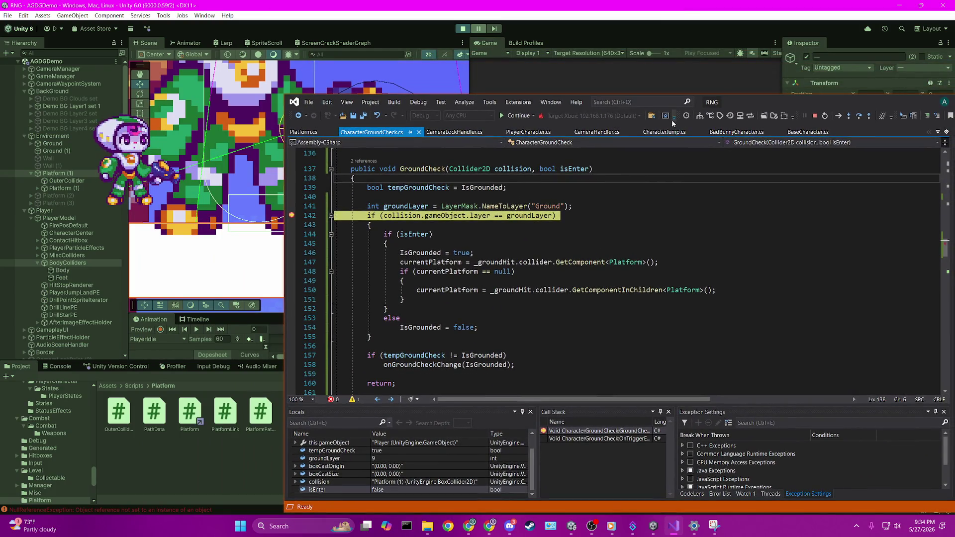
pyautogui.doubleClick(609, 438)
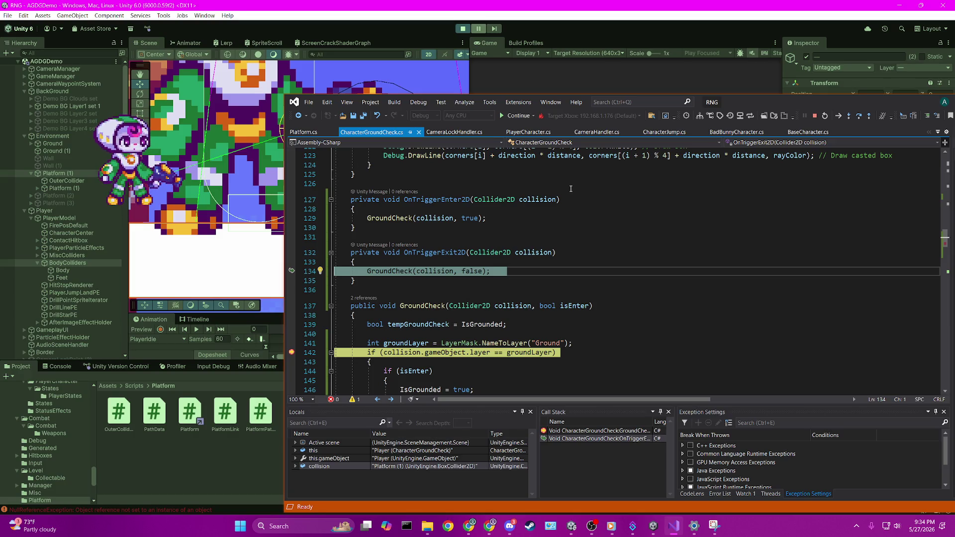
# Continue past line 142 repeatedly, remove its breakpoint, and run until the line 147 NullReferenceException.
pyautogui.click(516, 115)
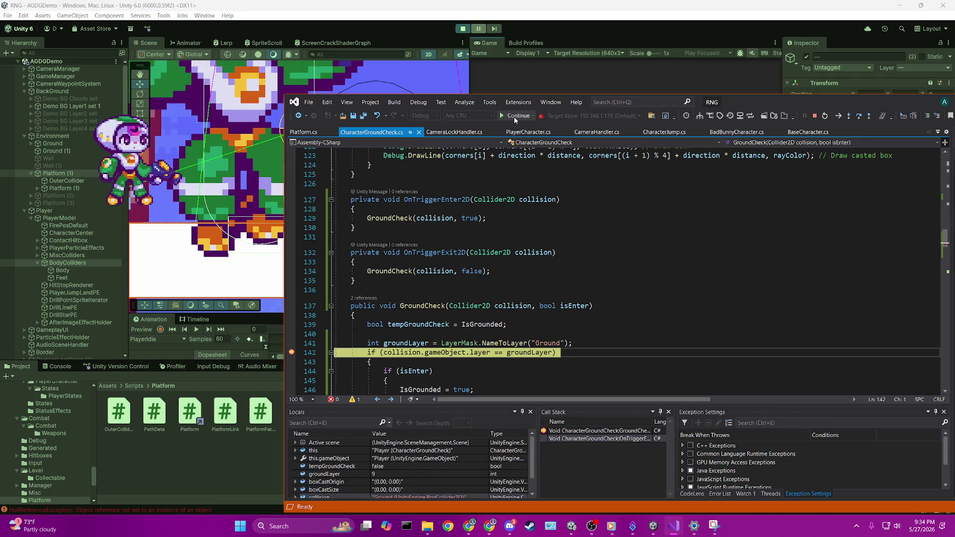
pyautogui.click(516, 117)
pyautogui.click(515, 117)
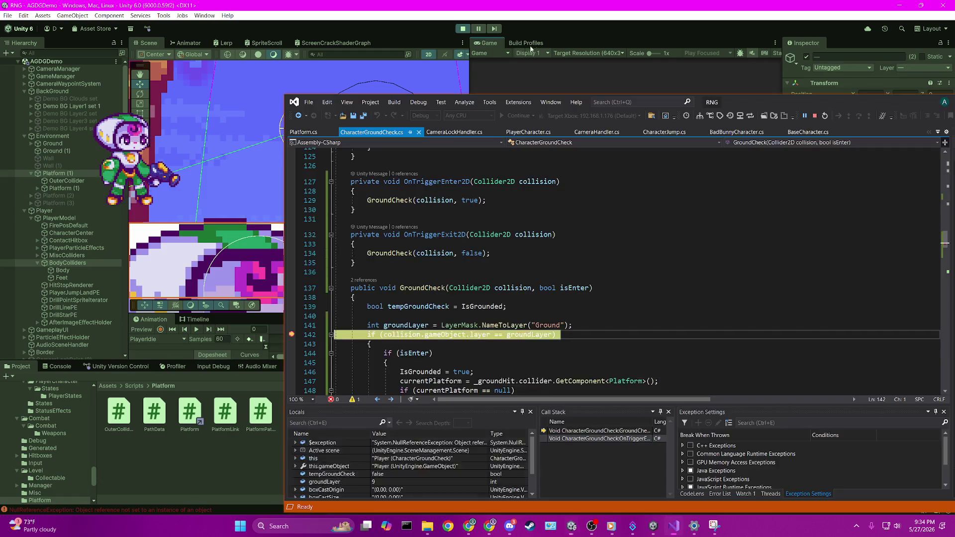
pyautogui.click(292, 334)
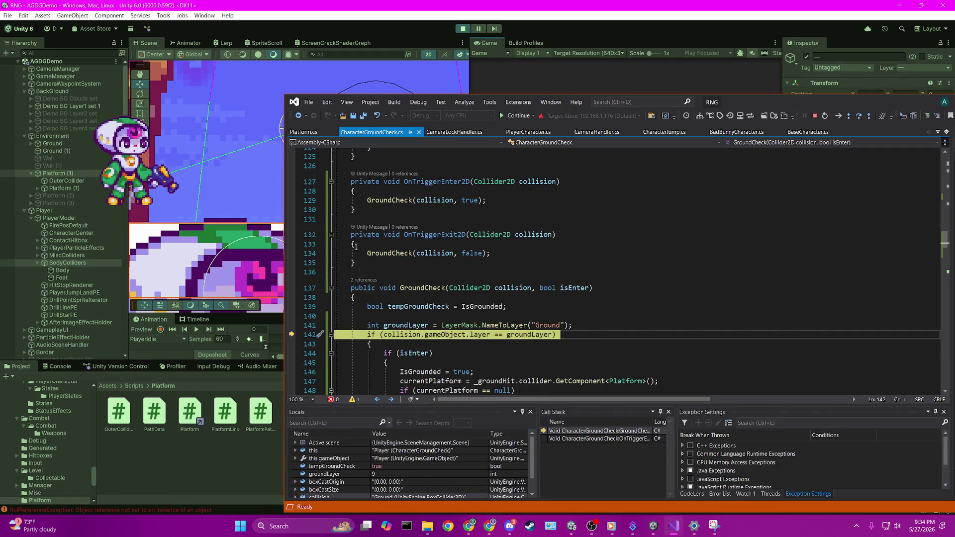
pyautogui.click(516, 119)
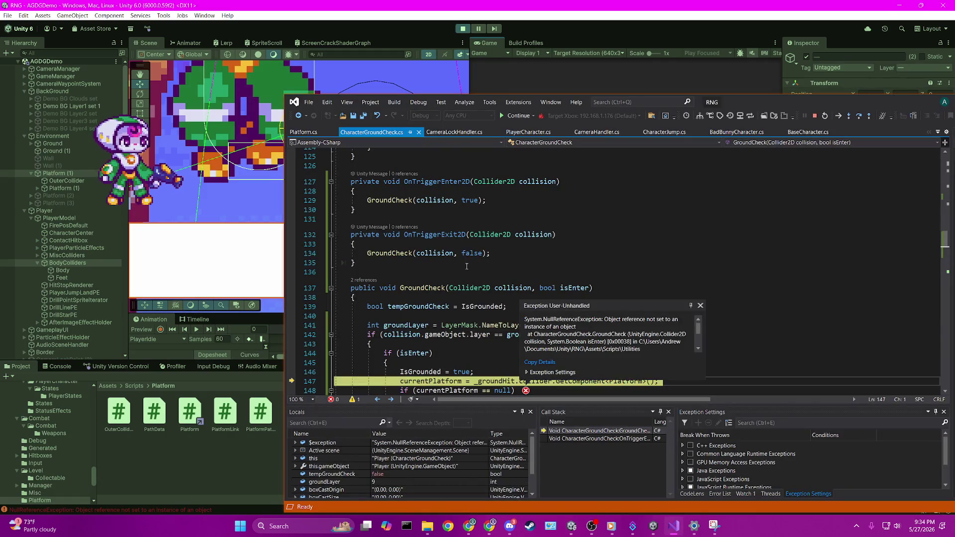
# Inspect _groundHit at line 147 to confirm it is null, then dismiss the exception details.
pyautogui.click(561, 234)
pyautogui.scroll(-2, 561, 236)
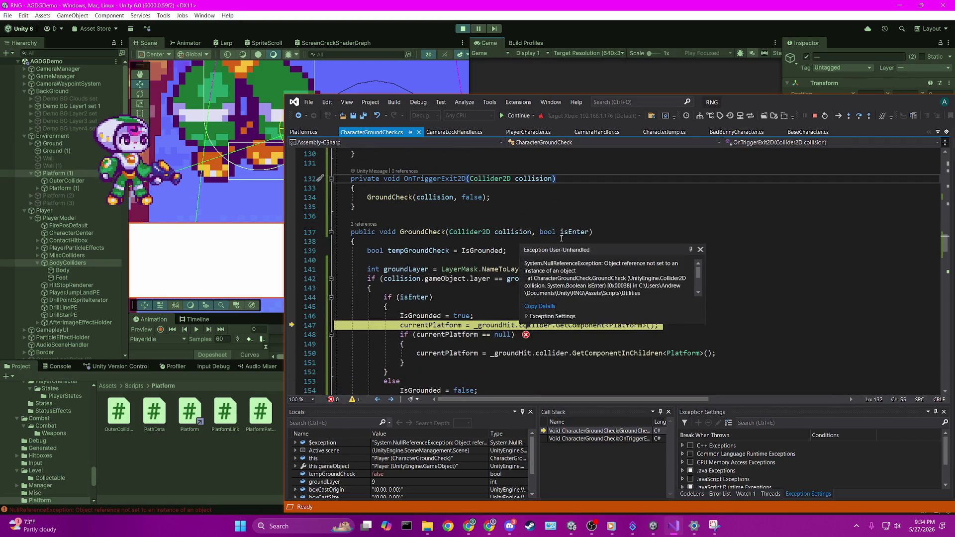
pyautogui.moveTo(458, 326)
pyautogui.moveTo(527, 328)
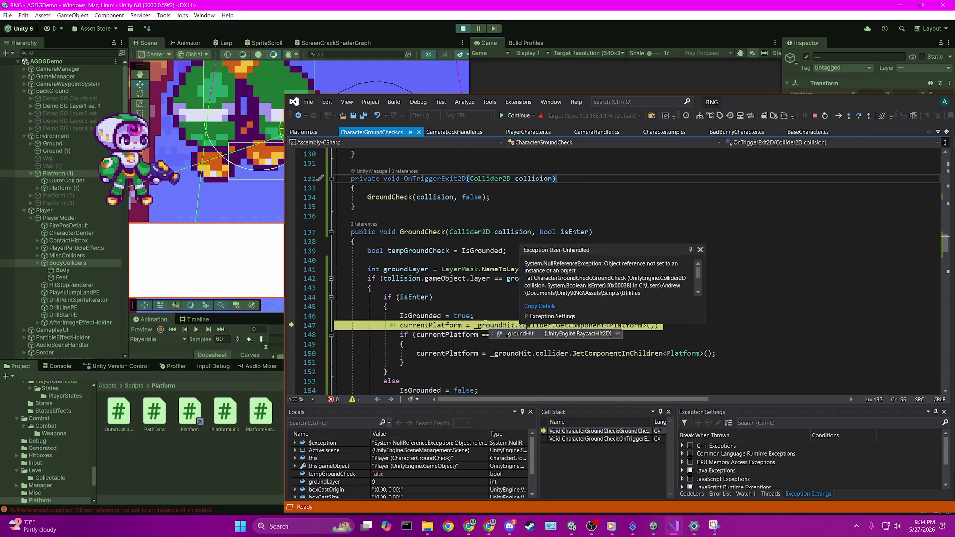
pyautogui.click(499, 288)
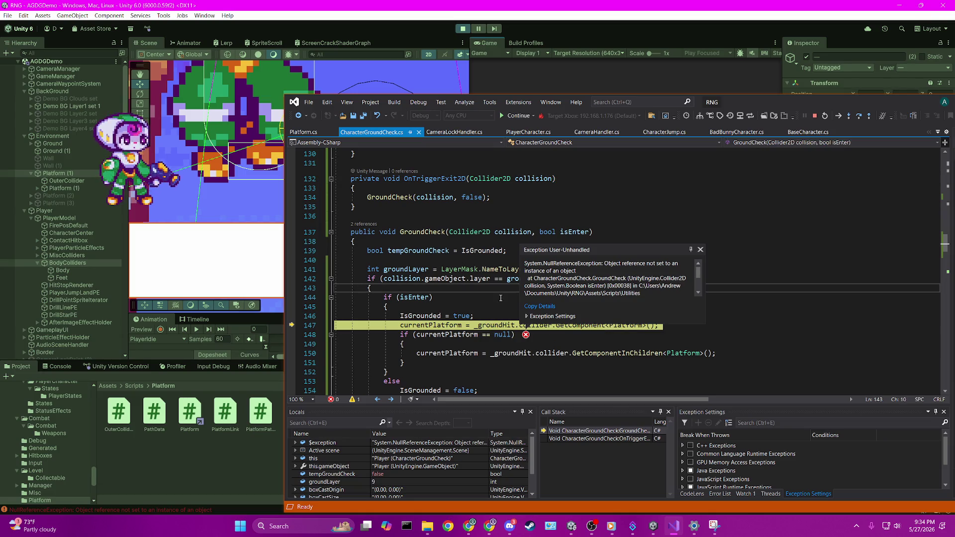
pyautogui.click(701, 249)
# Highlight every _groundHit reference, then continue and stop debugging with Shift+F5.
pyautogui.moveTo(544, 325)
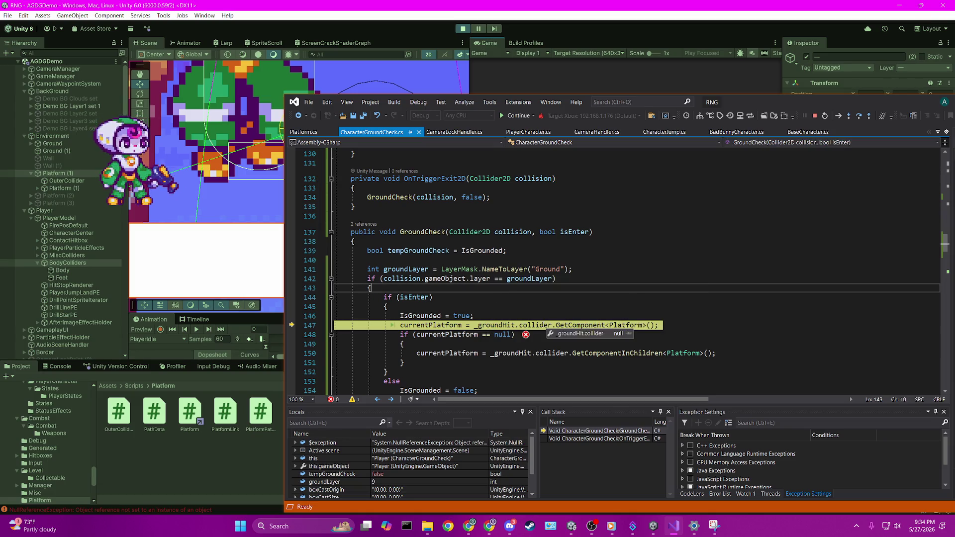
pyautogui.click(500, 325)
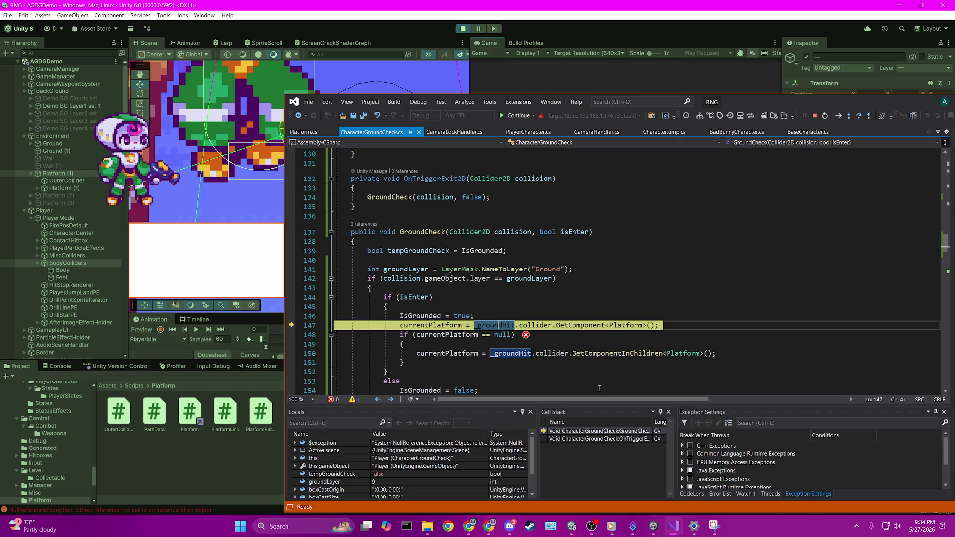
pyautogui.scroll(20, 595, 384)
pyautogui.scroll(-20, 600, 389)
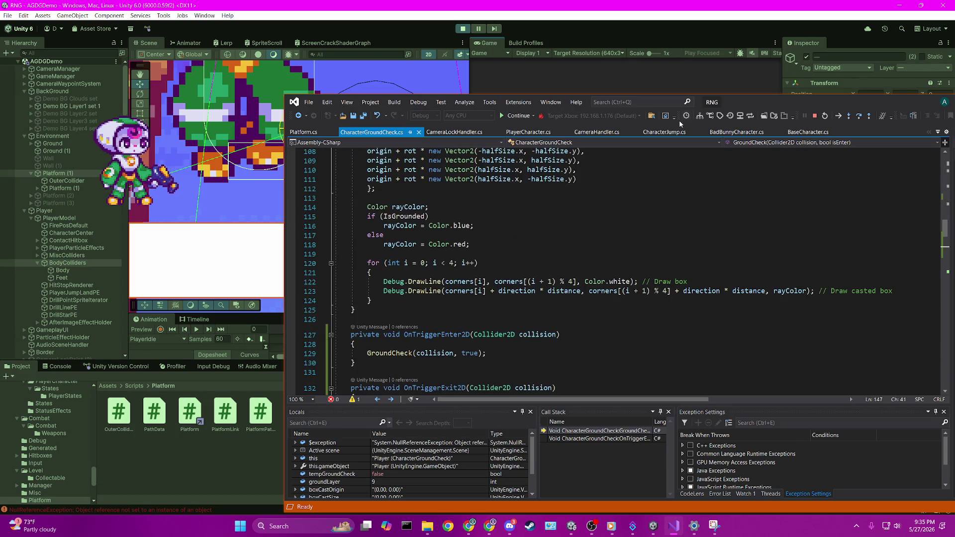
pyautogui.click(518, 115)
pyautogui.hotkey('shift', 'F5')
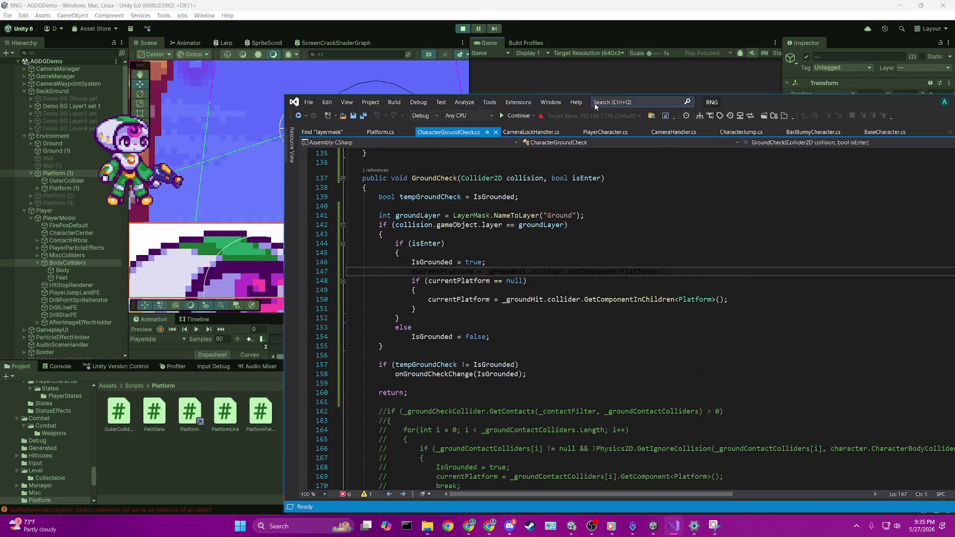
# Replace _groundHit with collision on line 147 and save the file.
pyautogui.click(673, 525)
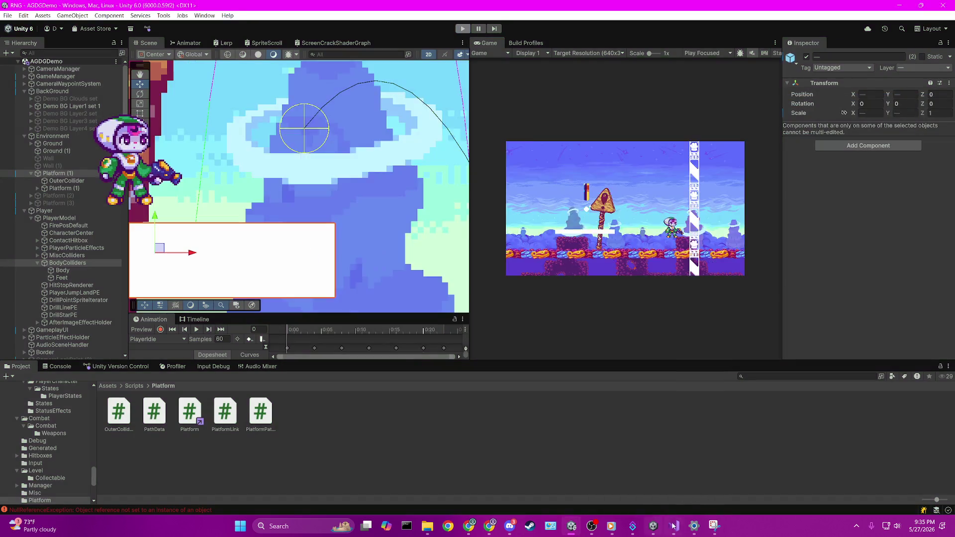
pyautogui.click(673, 526)
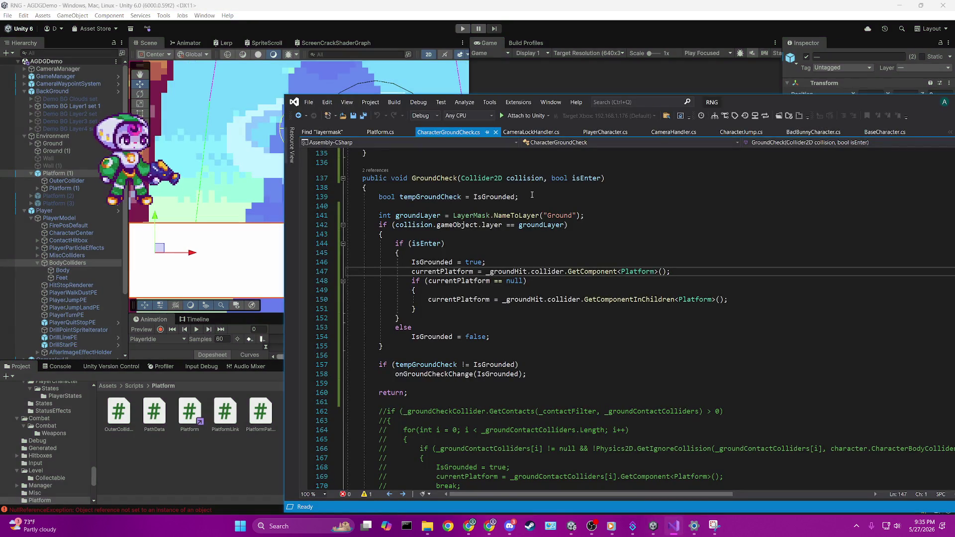
pyautogui.doubleClick(506, 271)
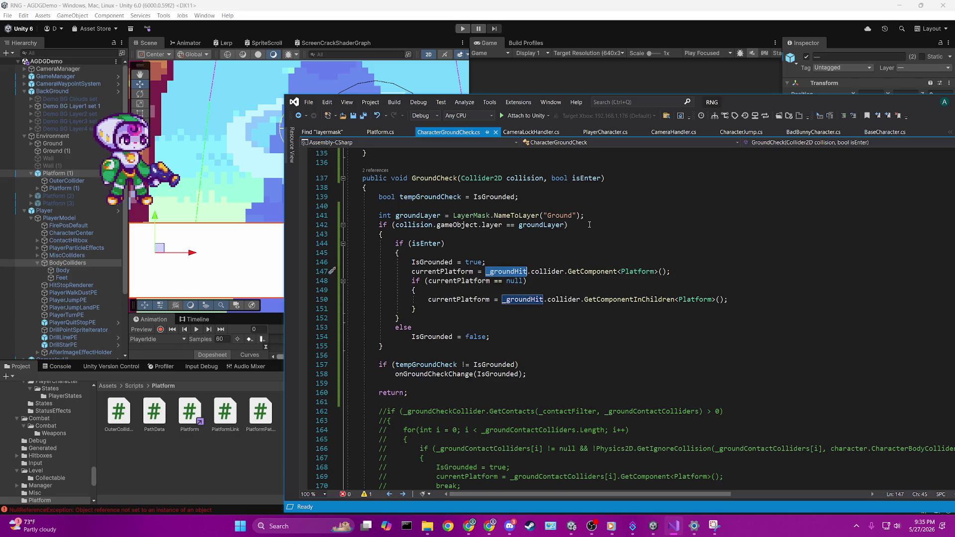
pyautogui.write('c')
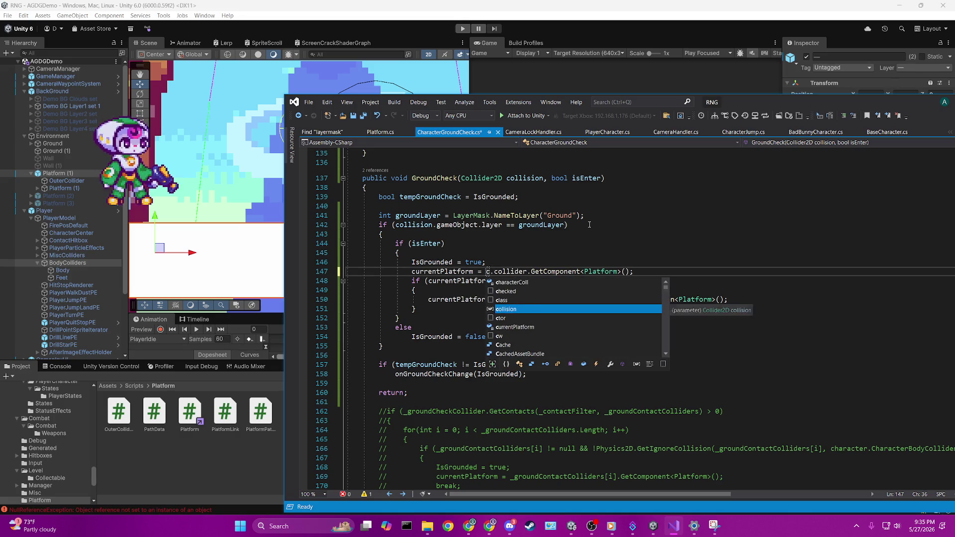
pyautogui.press('Delete')
pyautogui.press('Delete')
pyautogui.press('Delete')
pyautogui.press('BackSpace')
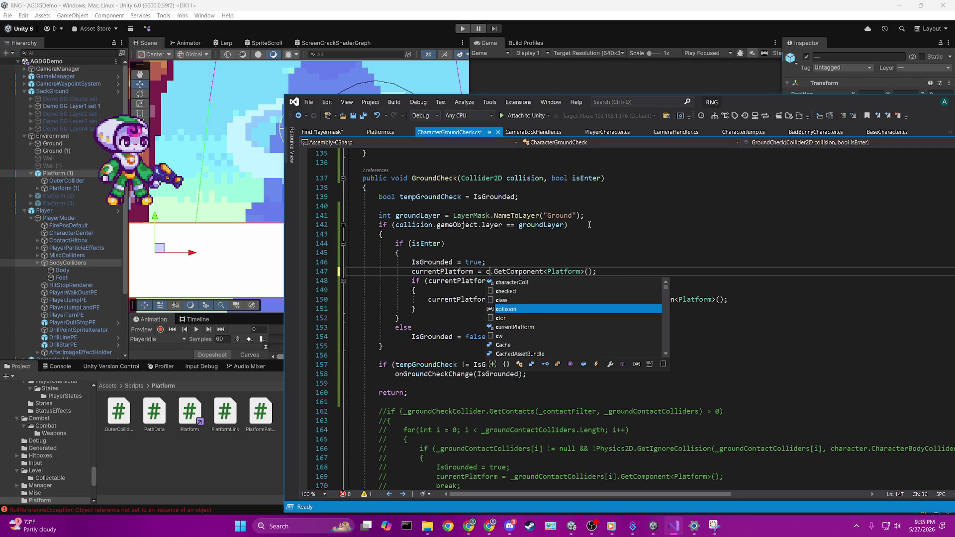
pyautogui.write('collision')
pyautogui.hotkey('ctrl', 's')
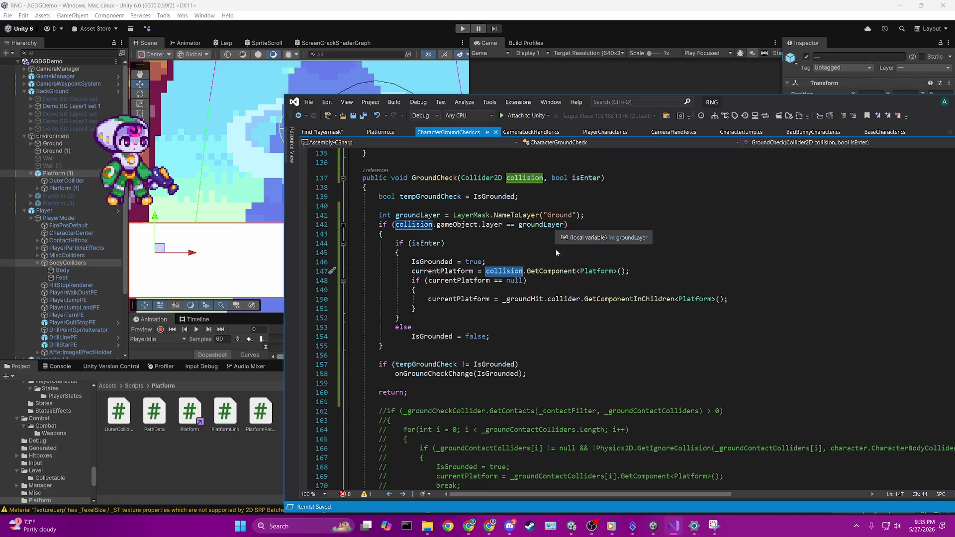
# Replace _groundHit with collision on line 150, save, and switch to Unity to recompile.
pyautogui.click(518, 298)
pyautogui.doubleClick(518, 299)
pyautogui.write('collision')
pyautogui.hotkey('ctrl', 's')
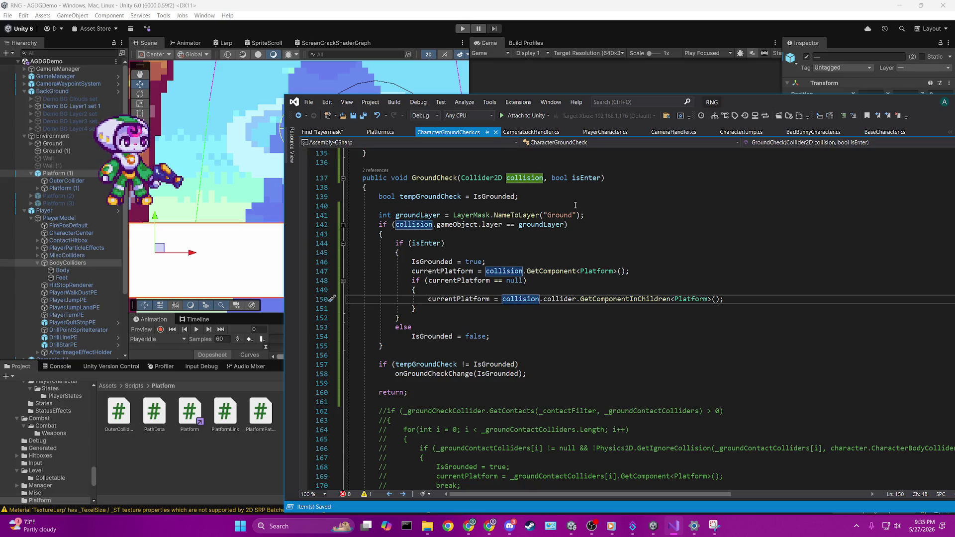
pyautogui.click(562, 14)
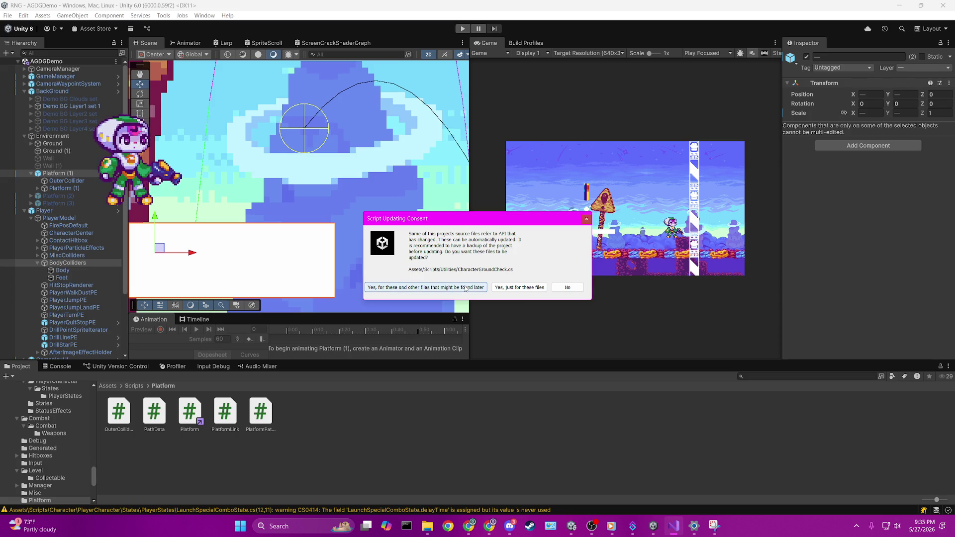
# Delete .collider from the child Platform lookup on line 150 of CharacterGroundCheck.cs.
pyautogui.click(674, 527)
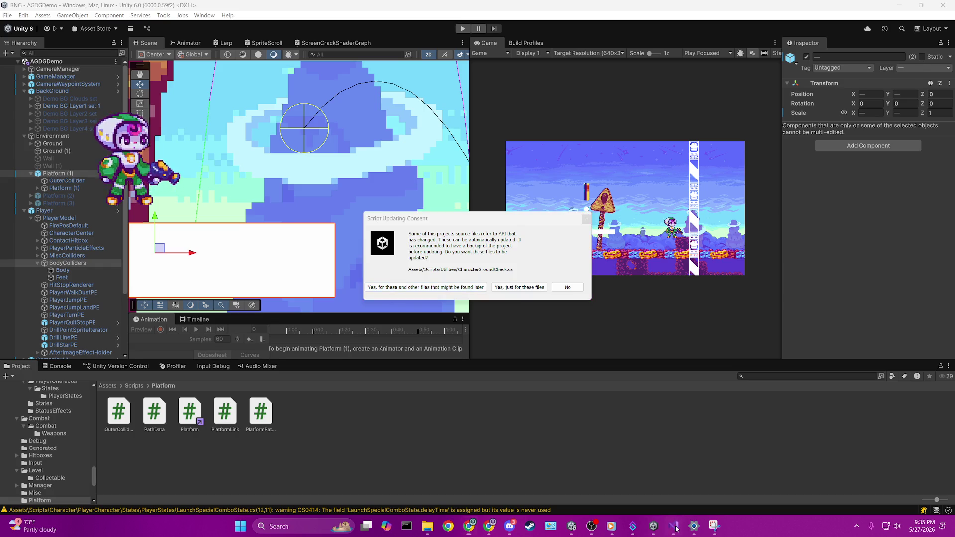
pyautogui.moveTo(726, 104)
pyautogui.mouseDown()
pyautogui.moveTo(540, 47)
pyautogui.moveTo(542, 93)
pyautogui.mouseUp()
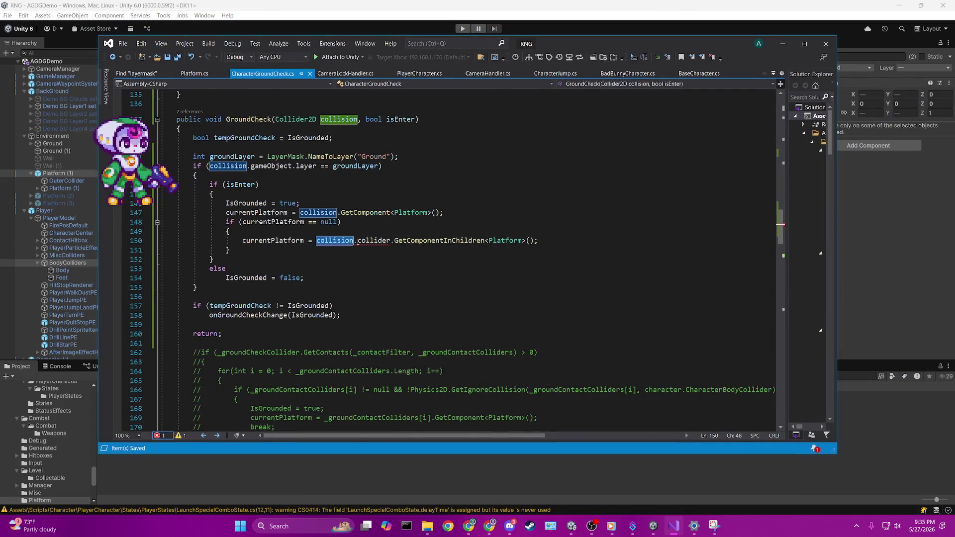
pyautogui.doubleClick(373, 240)
pyautogui.press('BackSpace')
pyautogui.press('BackSpace')
pyautogui.press('Up')
pyautogui.press('Up')
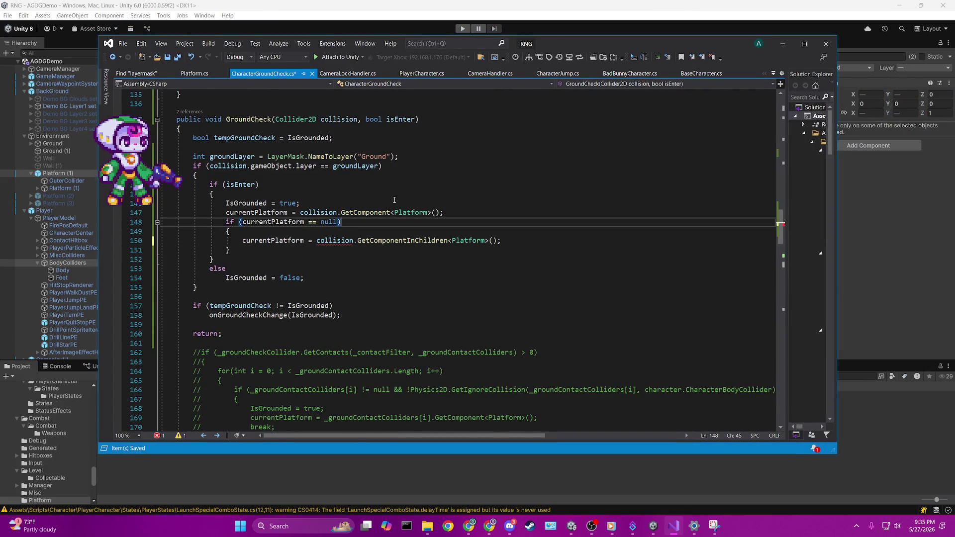
# Approve the Script Updating Consent with 'Yes, just for these files' for CharacterGroundCheck.cs.
pyautogui.hotkey('alt', 'Tab')
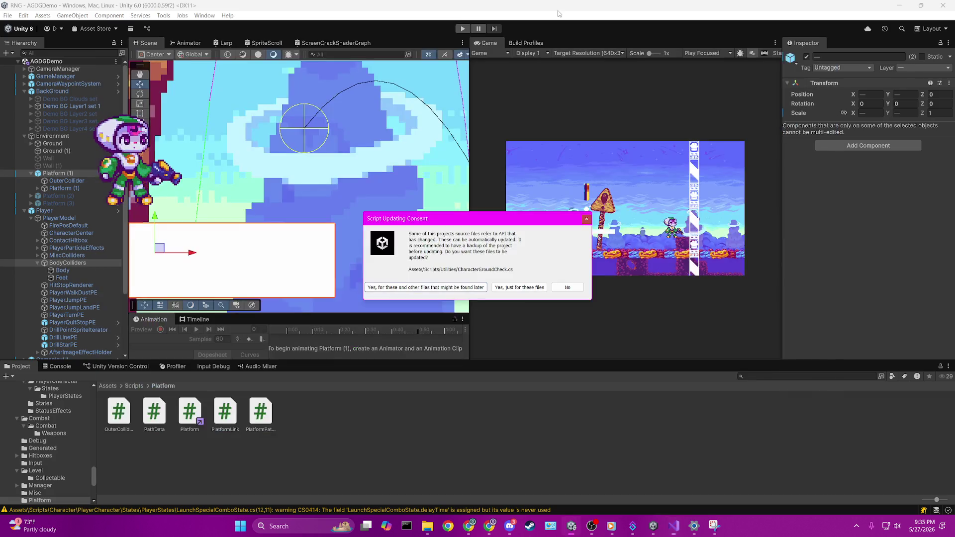
pyautogui.click(470, 293)
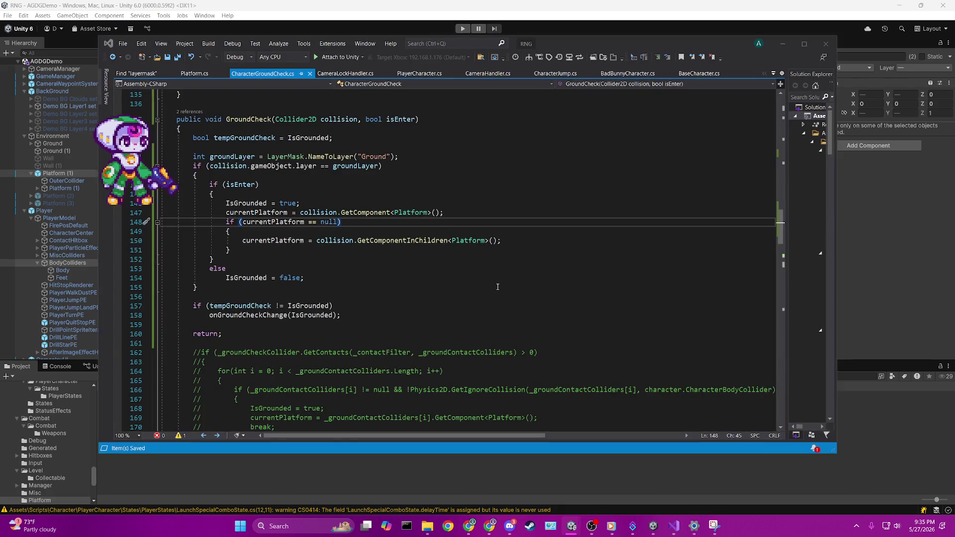
pyautogui.click(451, 181)
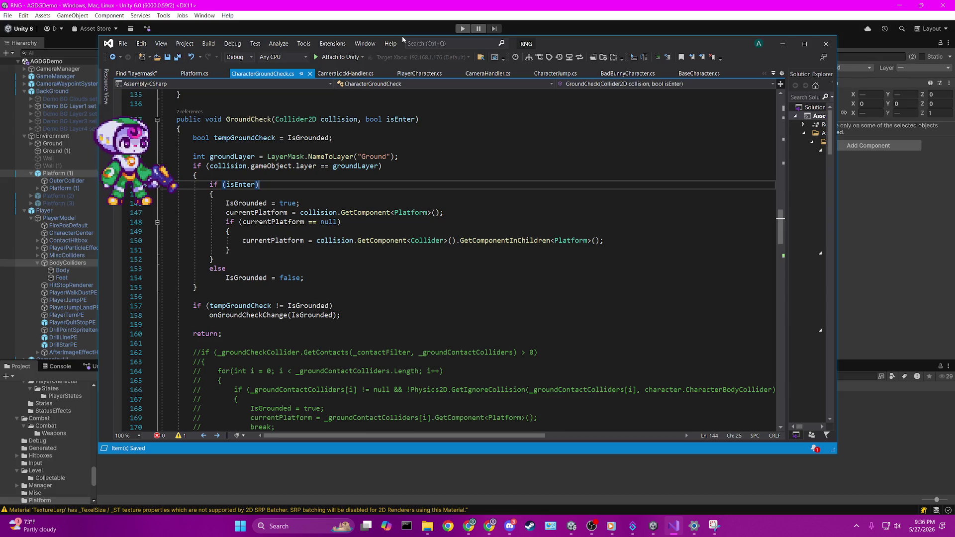
# Return to Unity and enter Play mode so the revised GroundCheck recompiles.
pyautogui.click(415, 11)
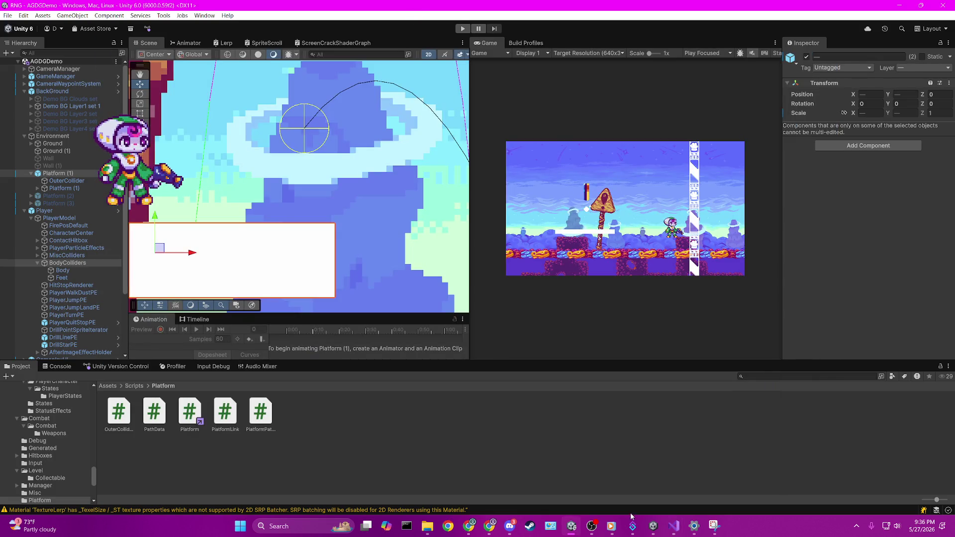
pyautogui.click(673, 526)
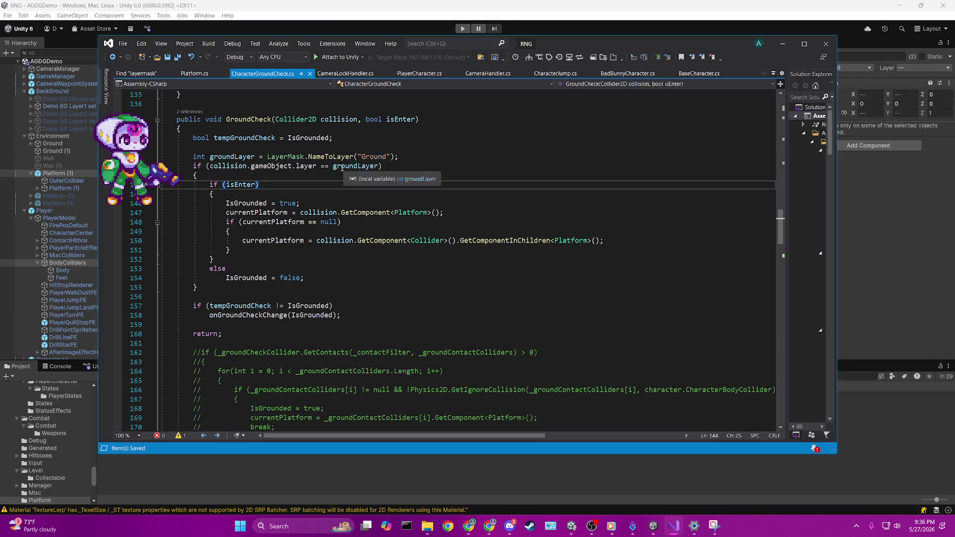
pyautogui.hotkey('alt', 'Tab')
pyautogui.hotkey('ctrl', 'p')
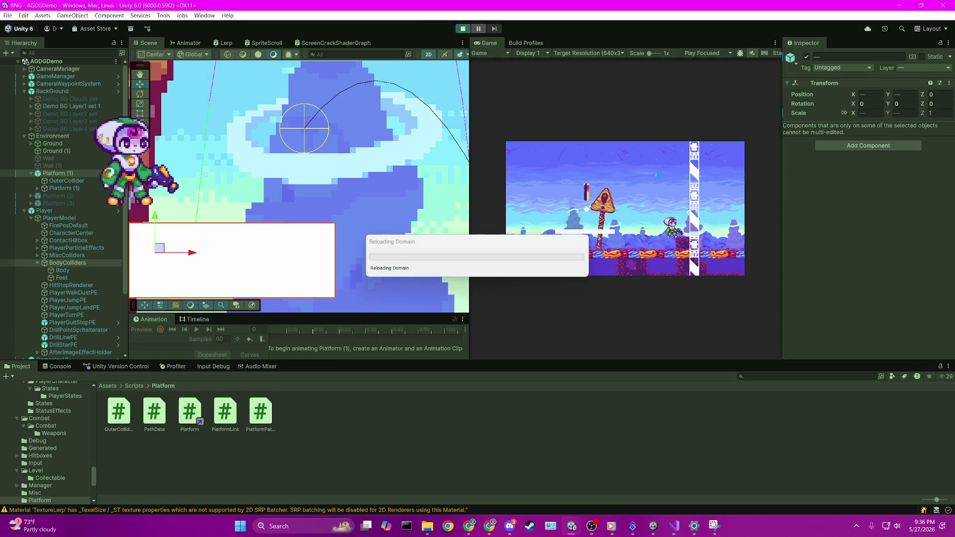
pyautogui.moveTo(611, 525)
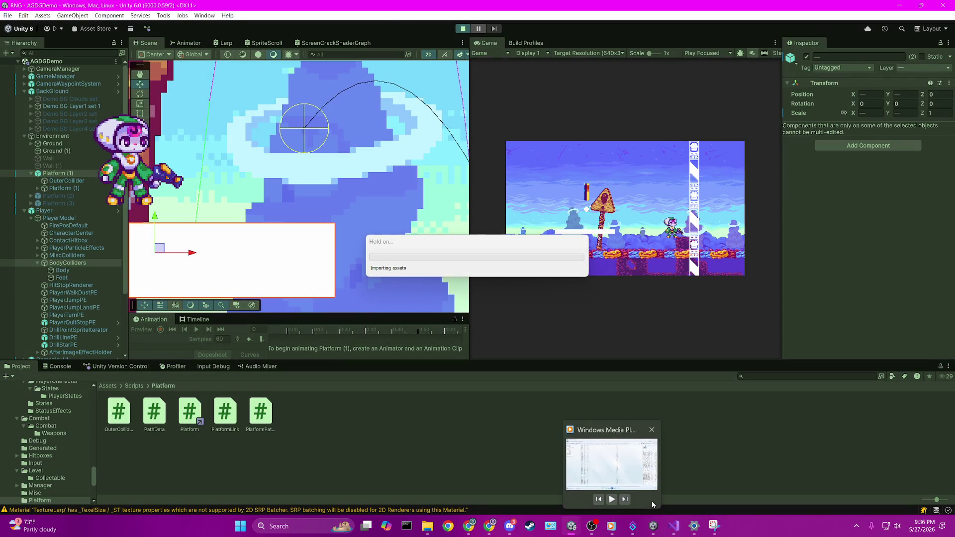
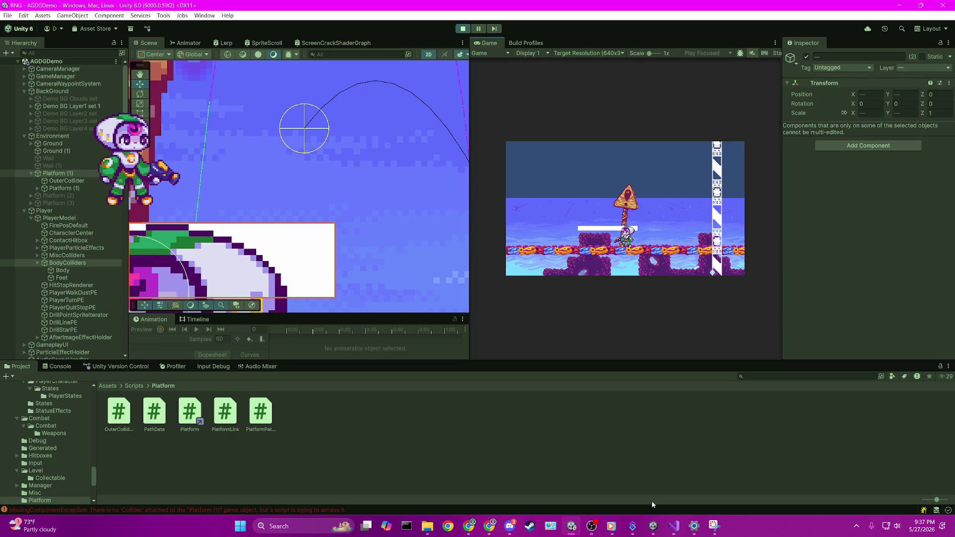
# Make the player jump onto the signpost and show the Console's exception list.
pyautogui.press('space')
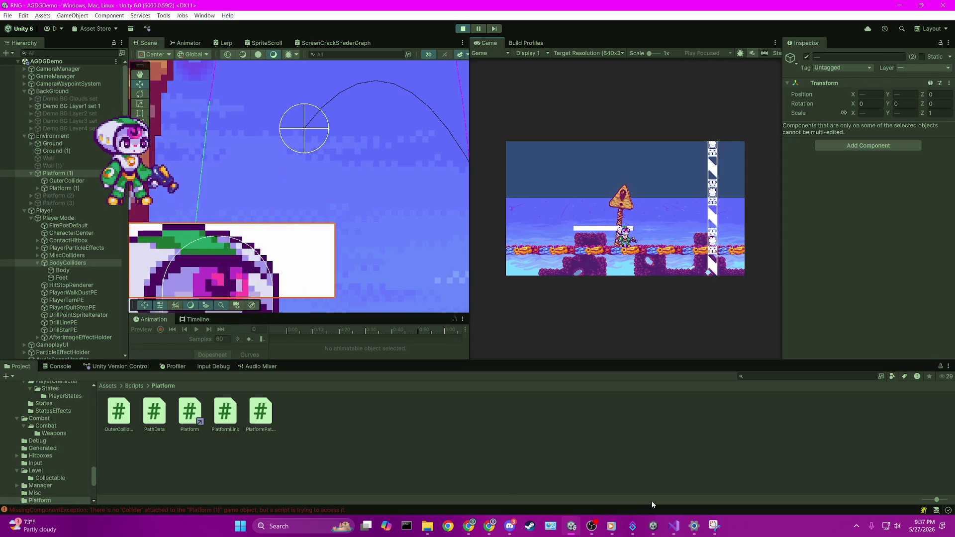
pyautogui.scroll(-2, 333, 282)
pyautogui.click(57, 366)
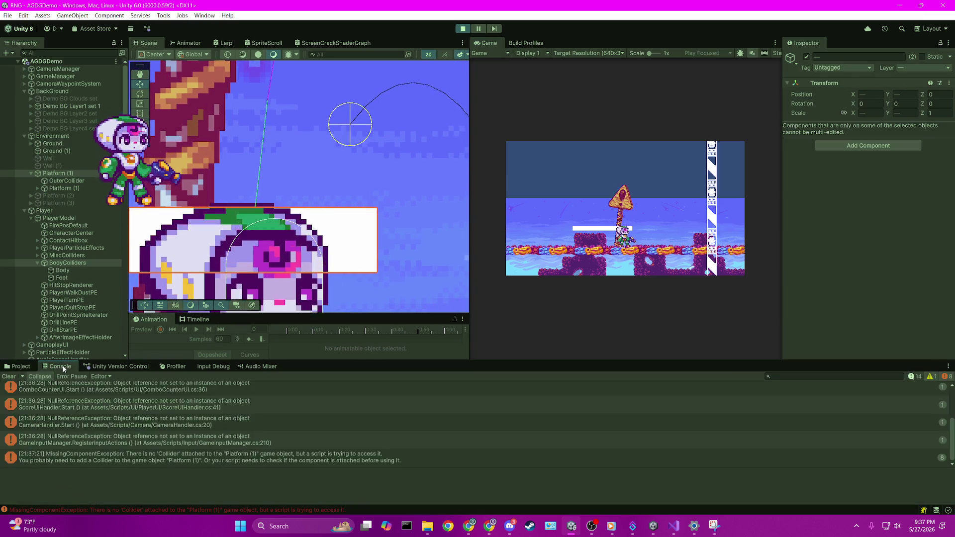
# Inspect Platform (1) and OuterCollider, clear the Console, and open the missing-Collider error's script.
pyautogui.click(77, 189)
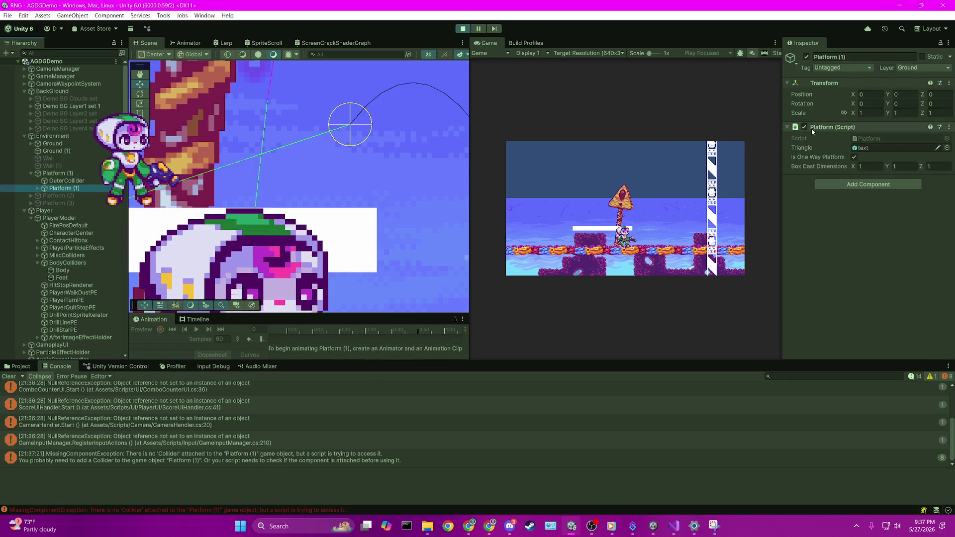
pyautogui.click(70, 174)
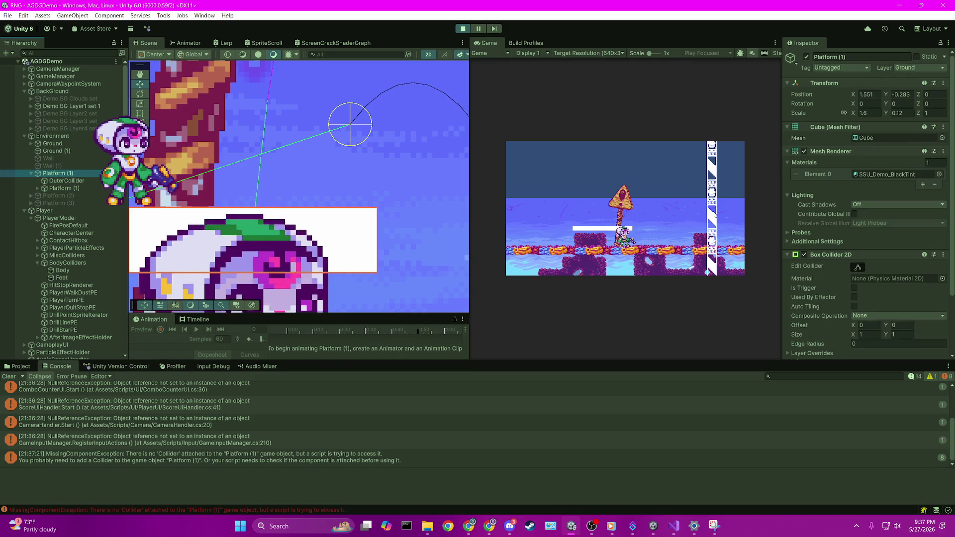
pyautogui.scroll(-5, 840, 214)
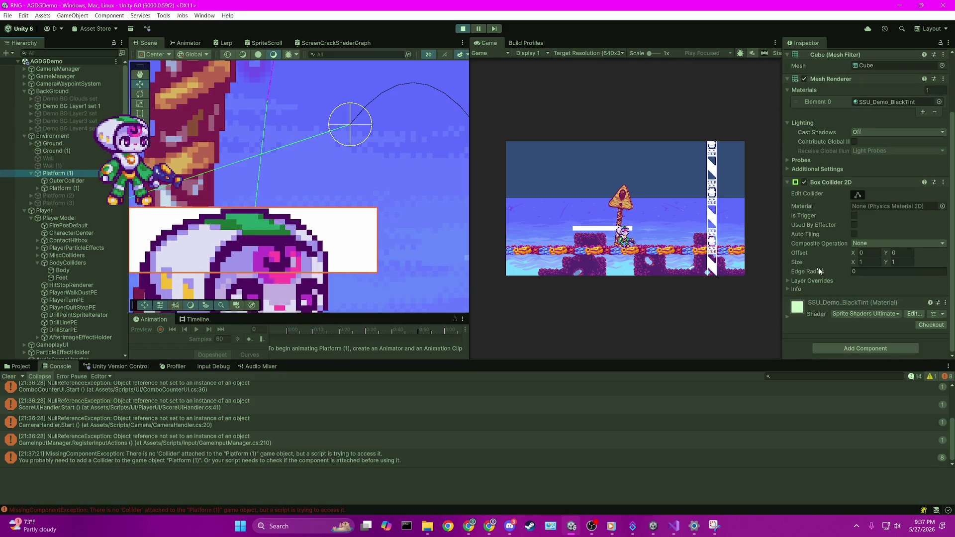
pyautogui.scroll(4, 819, 268)
pyautogui.press('Down')
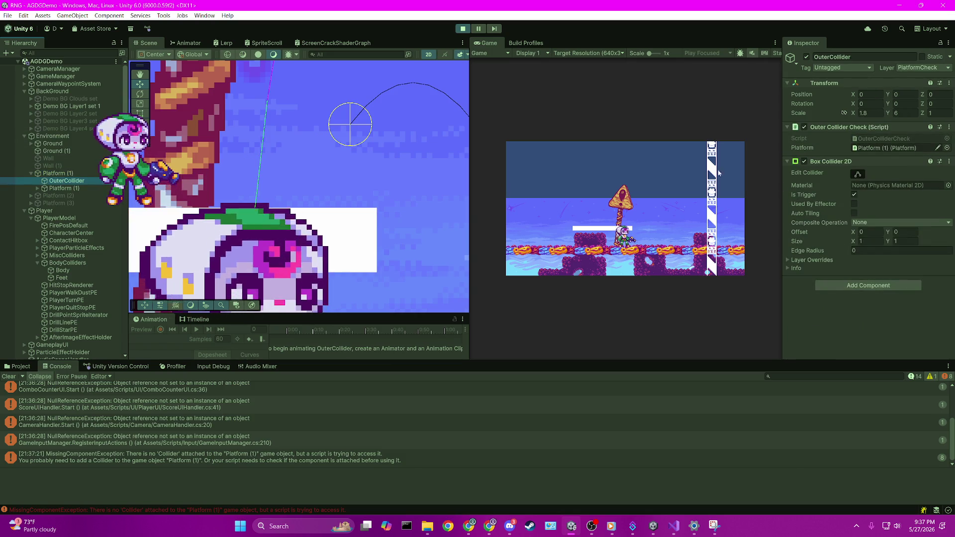
pyautogui.click(8, 377)
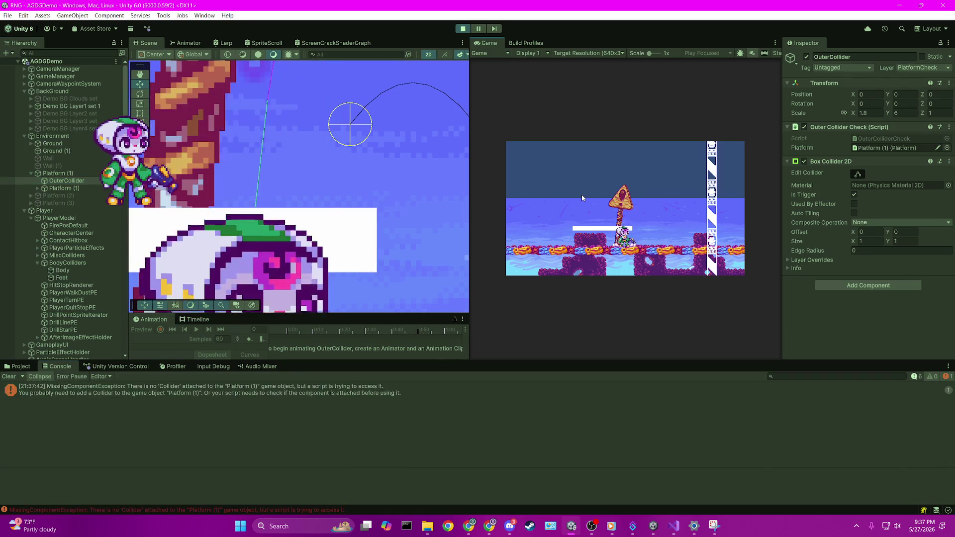
pyautogui.doubleClick(223, 387)
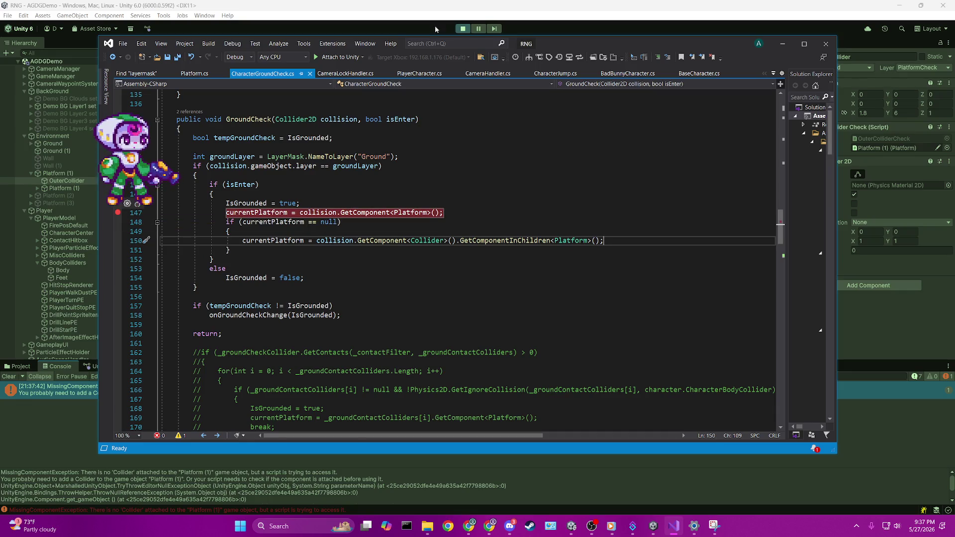
# Attach the Visual Studio debugger to the running Unity game.
pyautogui.click(676, 530)
pyautogui.click(676, 530)
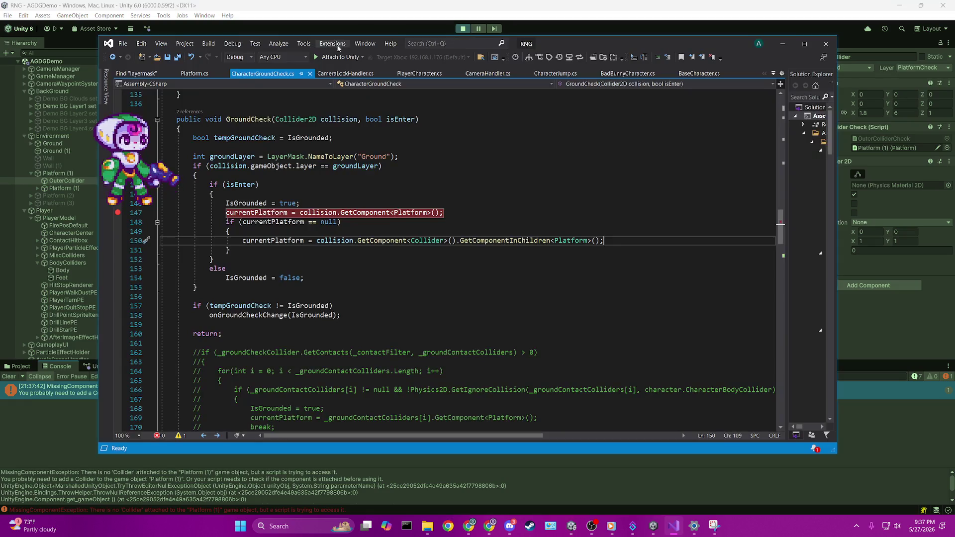
pyautogui.click(336, 57)
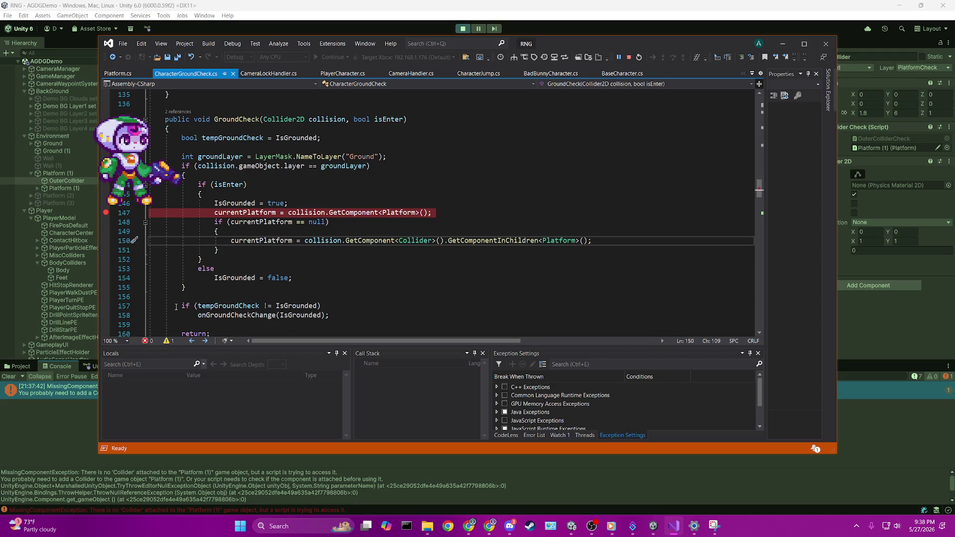
pyautogui.moveTo(176, 307); pyautogui.dragTo(329, 316)
# Jump in the game to hit the line-147 breakpoint and inspect the collision value.
pyautogui.hotkey('alt', 'Tab')
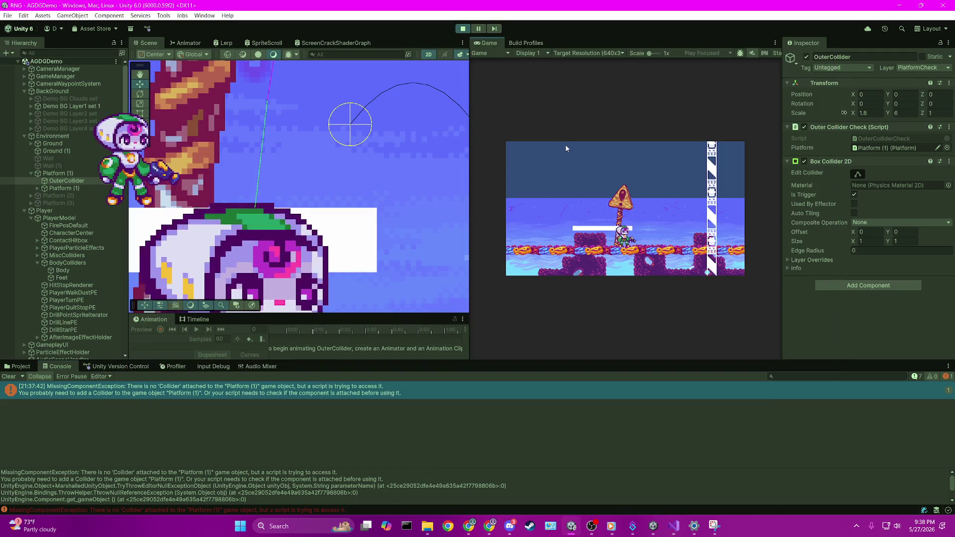
pyautogui.press('space')
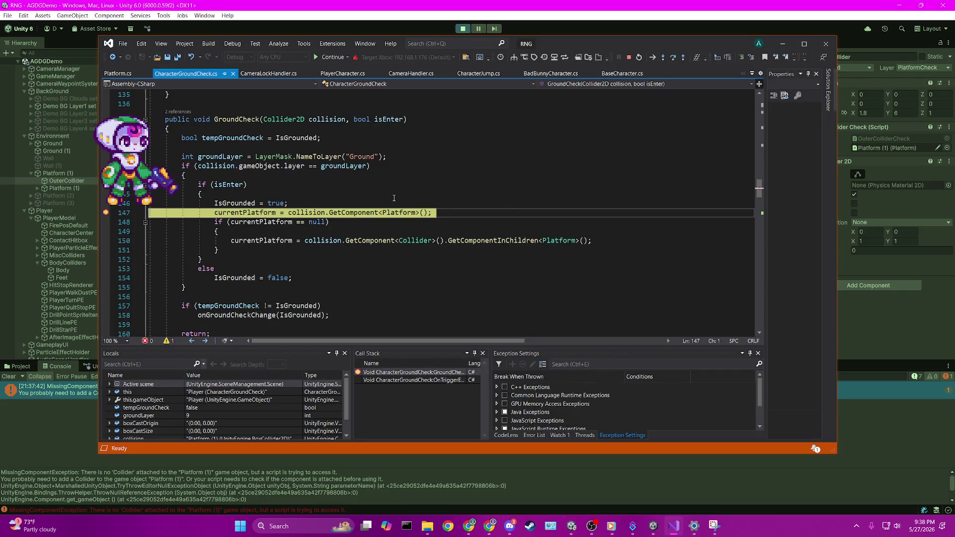
pyautogui.moveTo(301, 212)
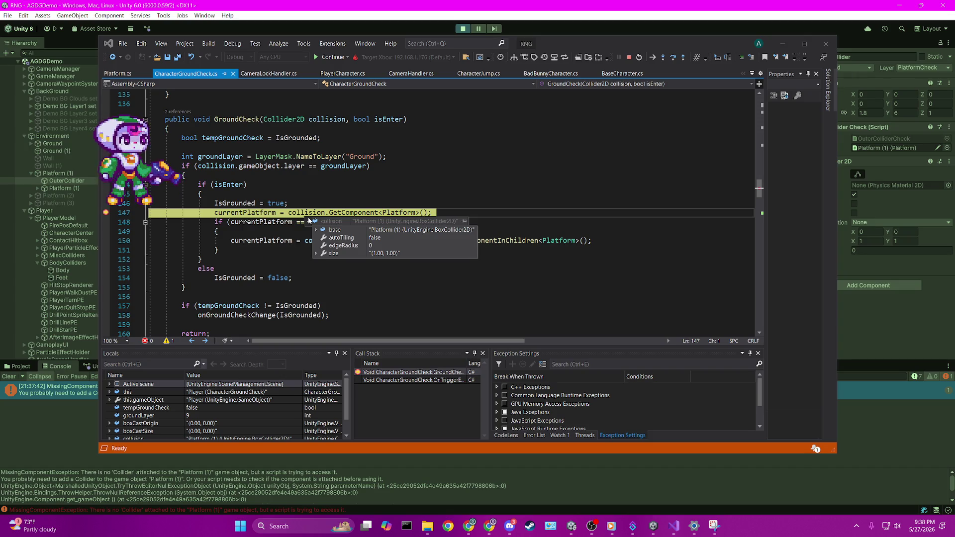
pyautogui.click(330, 183)
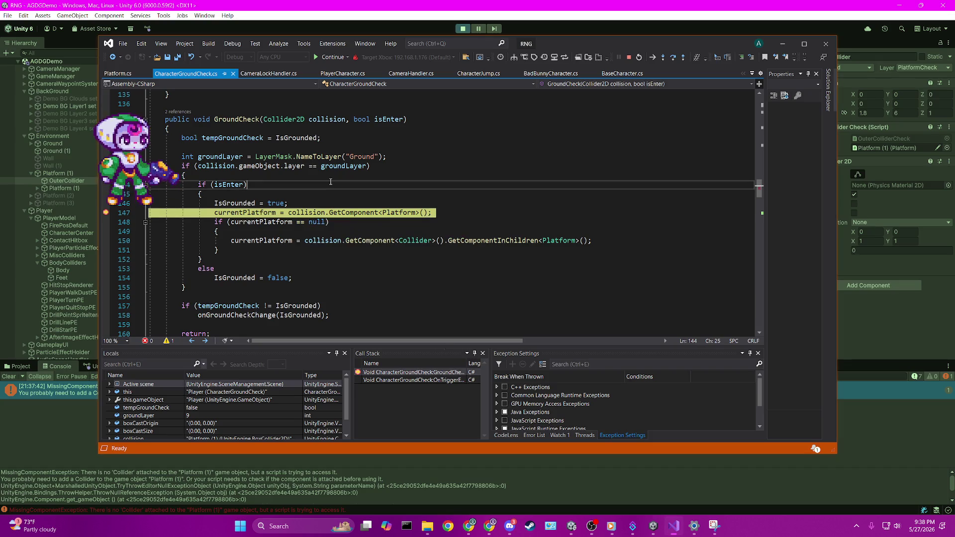
# Step through lines 148 and 149, then stop debugging and return to Unity.
pyautogui.press('F10')
pyautogui.moveTo(266, 214)
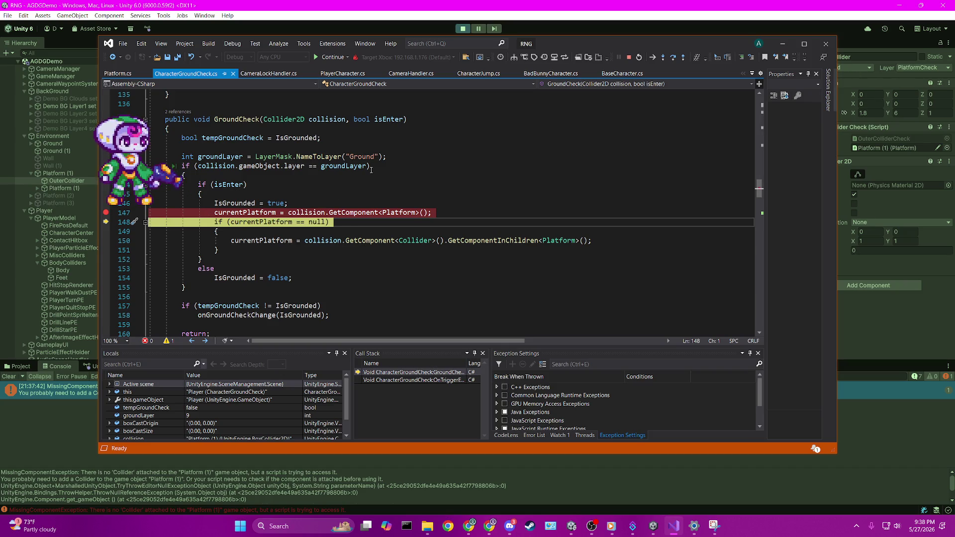
pyautogui.press('F10')
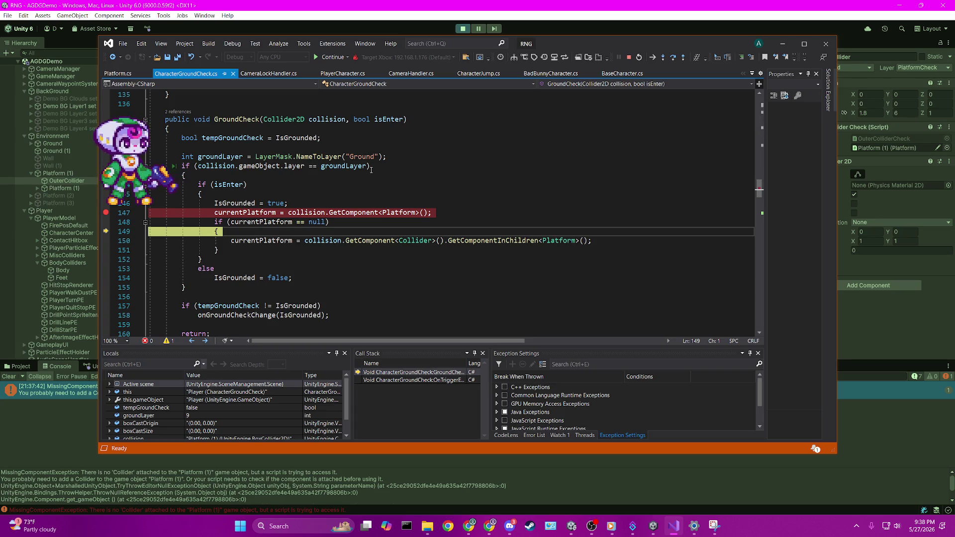
pyautogui.moveTo(322, 240)
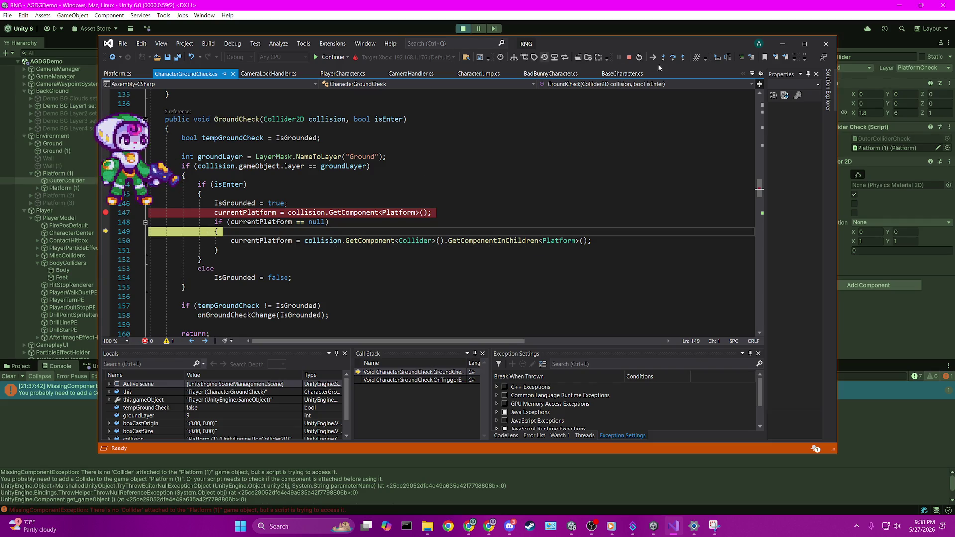
pyautogui.click(628, 57)
pyautogui.click(673, 526)
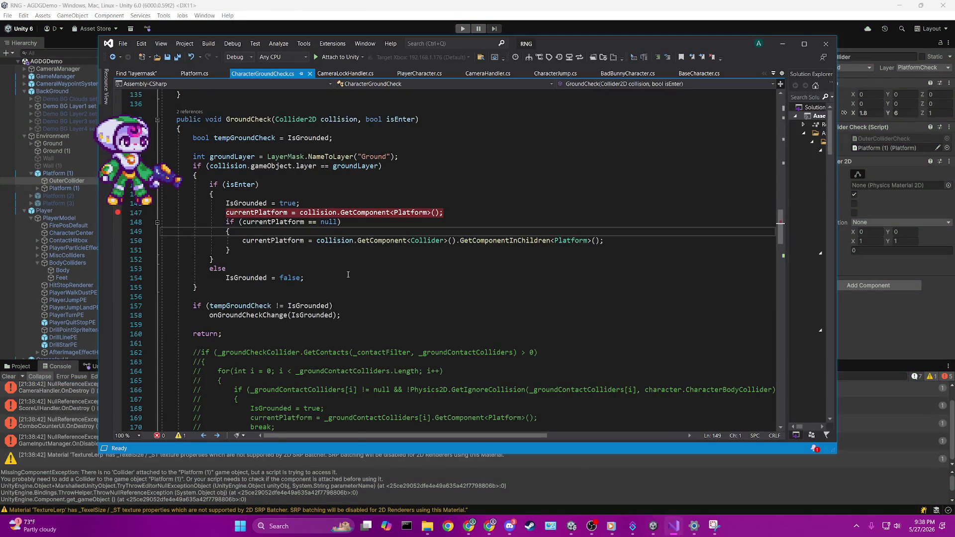
# Delete the GetComponent<Collider>() lookup on line 150 and save CharacterGroundCheck.cs.
pyautogui.click(410, 227)
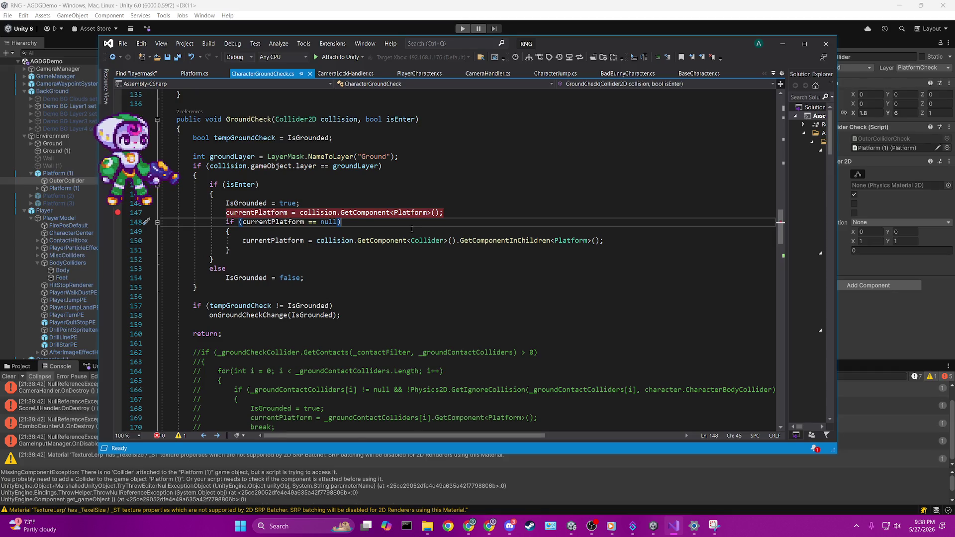
pyautogui.click(7, 386)
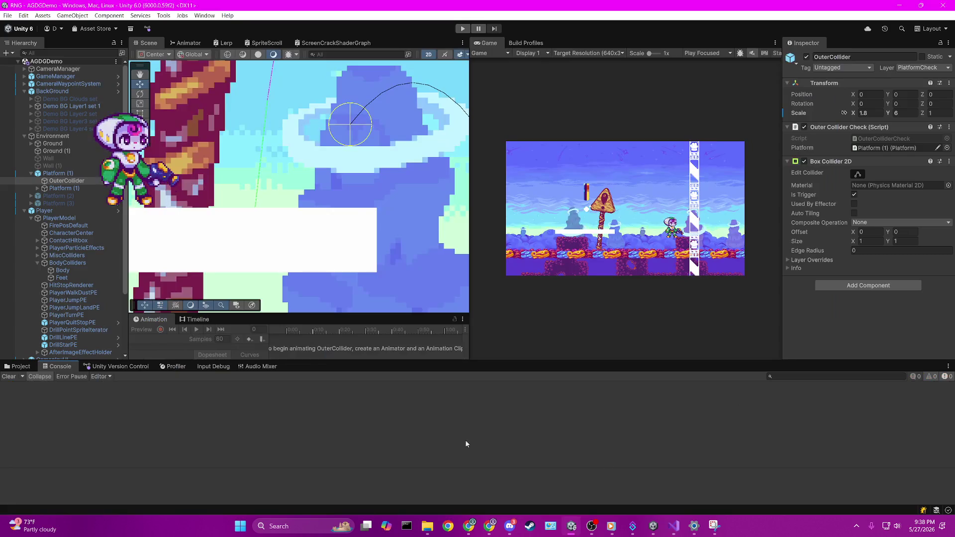
pyautogui.click(668, 527)
pyautogui.press('Down')
pyautogui.press('Down')
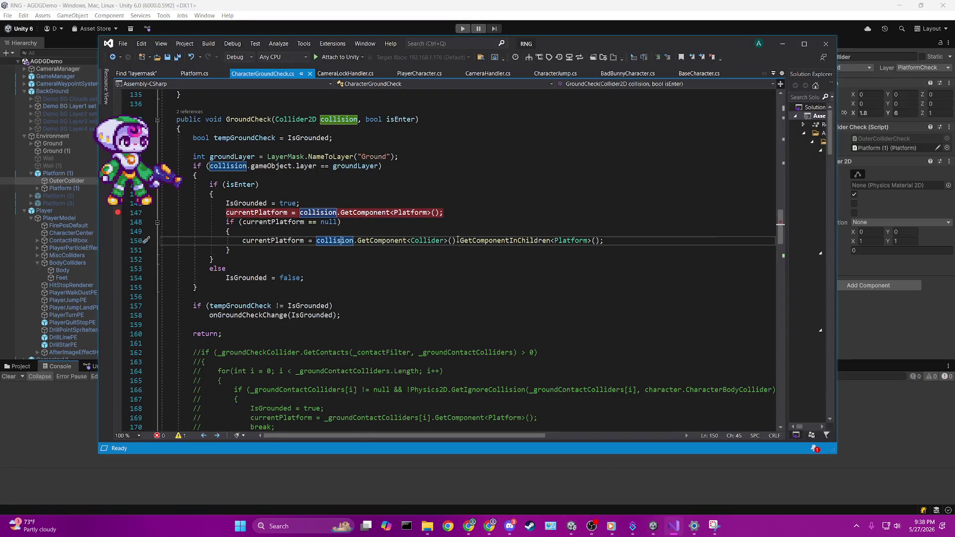
pyautogui.click(387, 240)
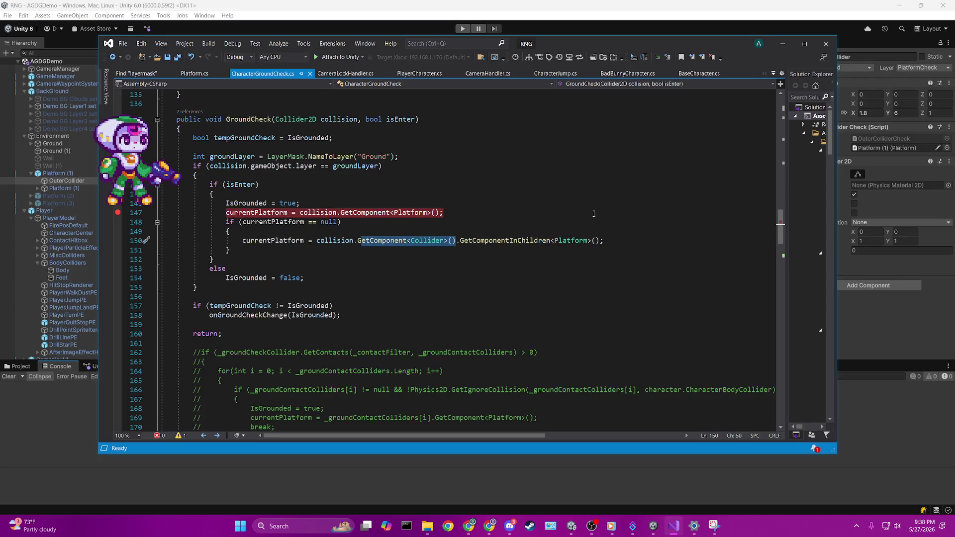
pyautogui.press('Delete')
pyautogui.press('Delete')
pyautogui.press('Delete')
pyautogui.press('Delete')
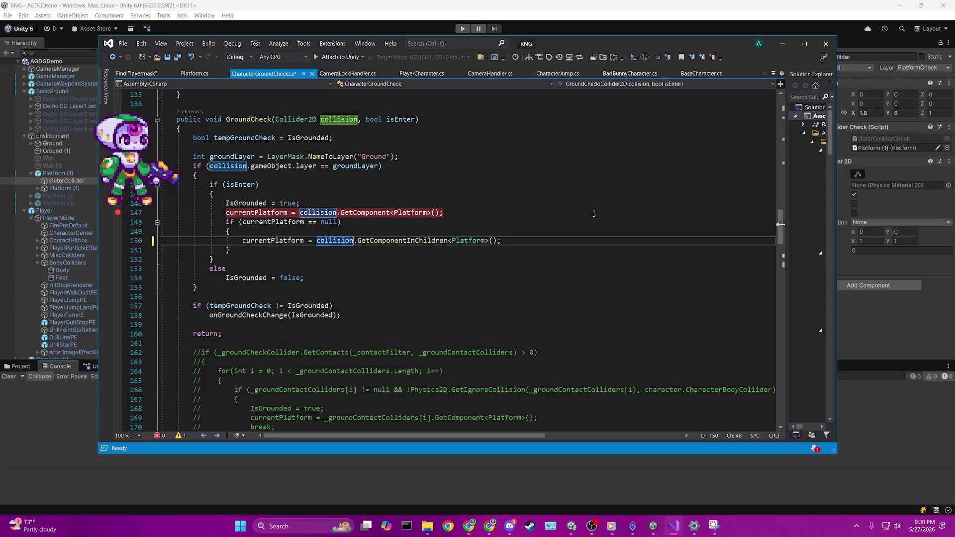
pyautogui.hotkey('ctrl', 's')
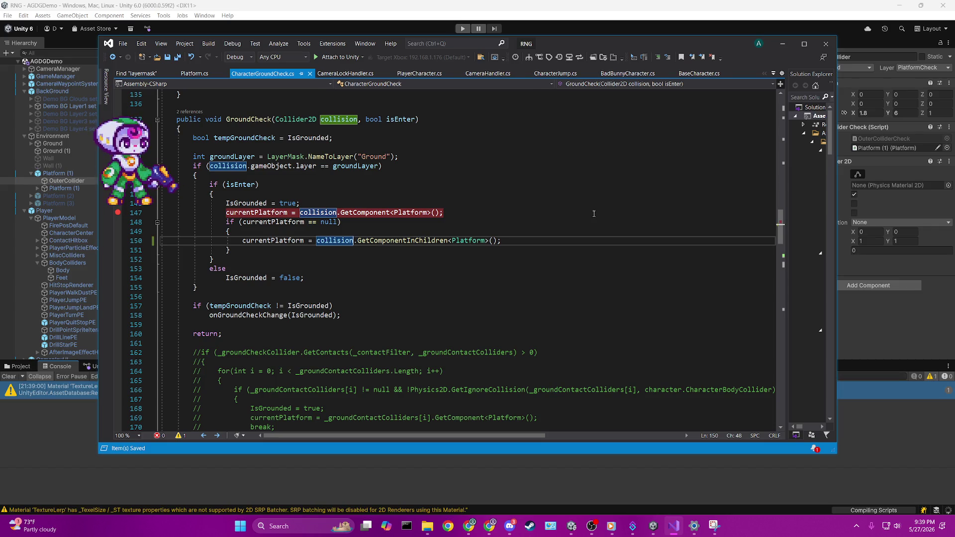
# Switch to Unity so the scripts recompile, then return to Visual Studio.
pyautogui.click(594, 213)
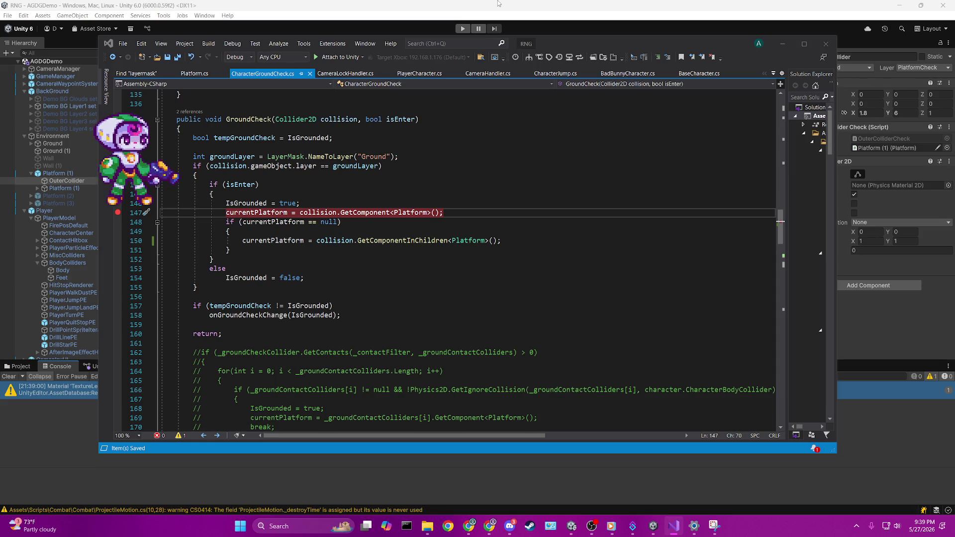
pyautogui.click(498, 3)
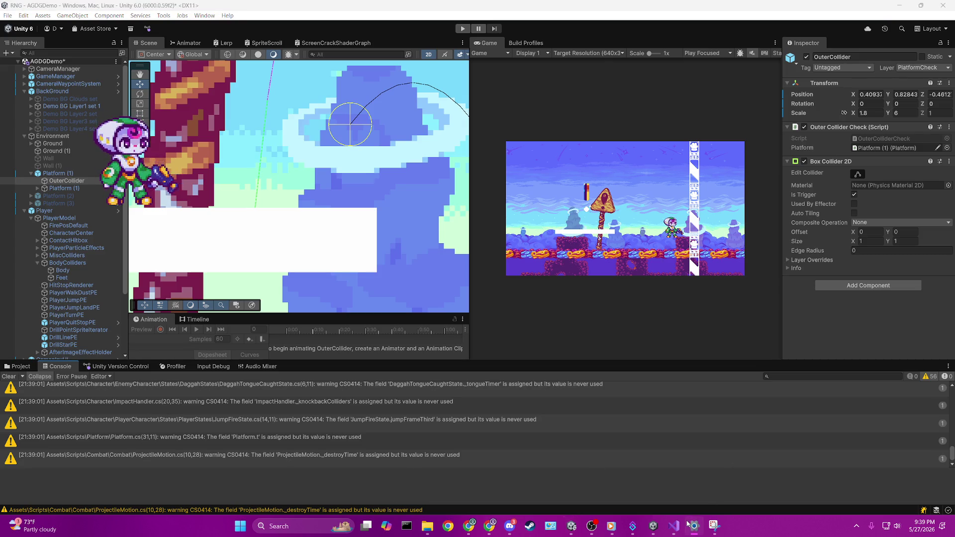
pyautogui.hotkey('alt', 'Tab')
# Search the whole solution for 'collider>' with Find in Files.
pyautogui.click(422, 256)
pyautogui.hotkey('ctrl', 'shift', 'f')
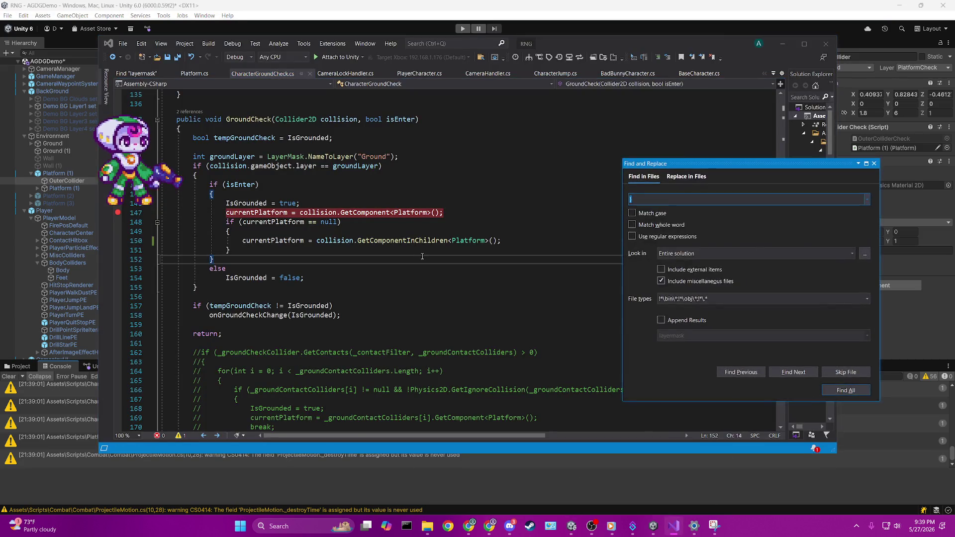
pyautogui.press('Return')
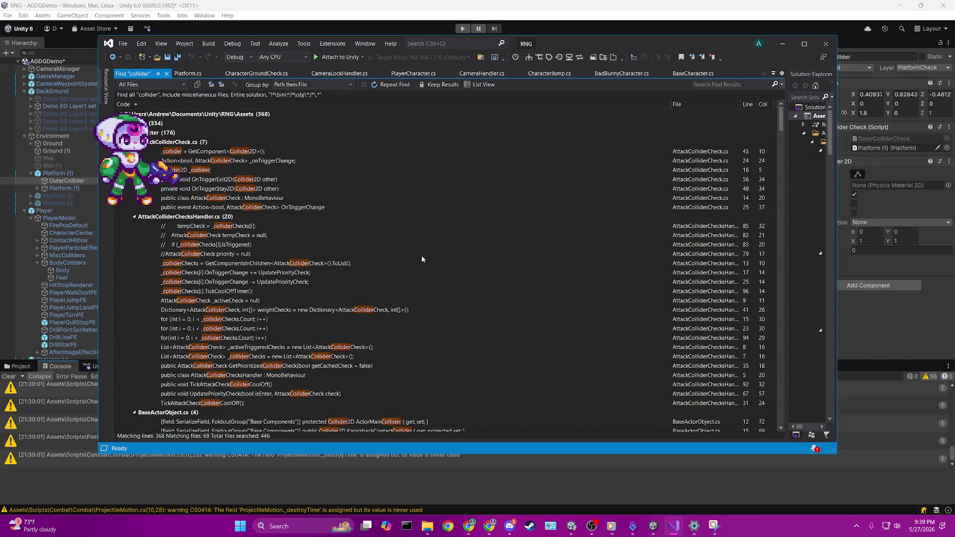
pyautogui.hotkey('ctrl', 'shift', 'f')
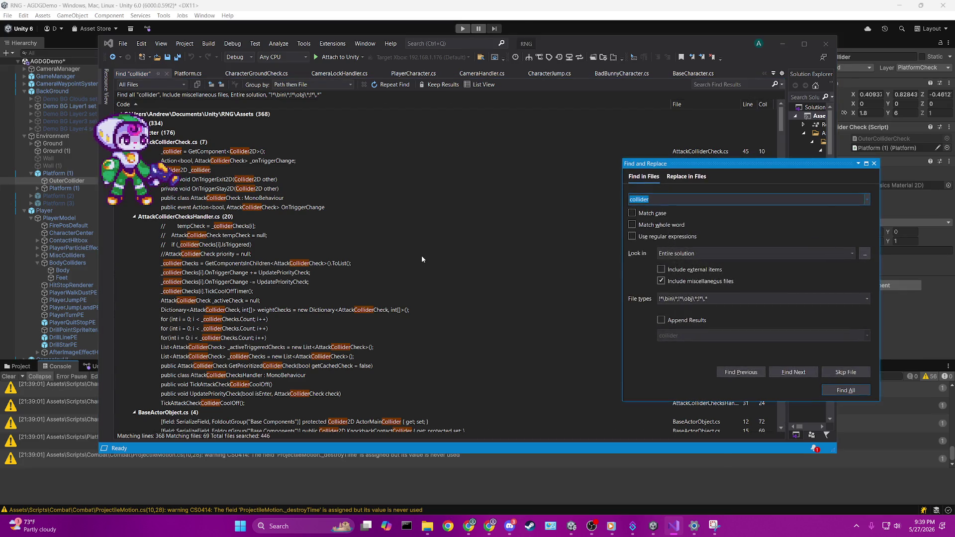
pyautogui.write('>')
pyautogui.press('Return')
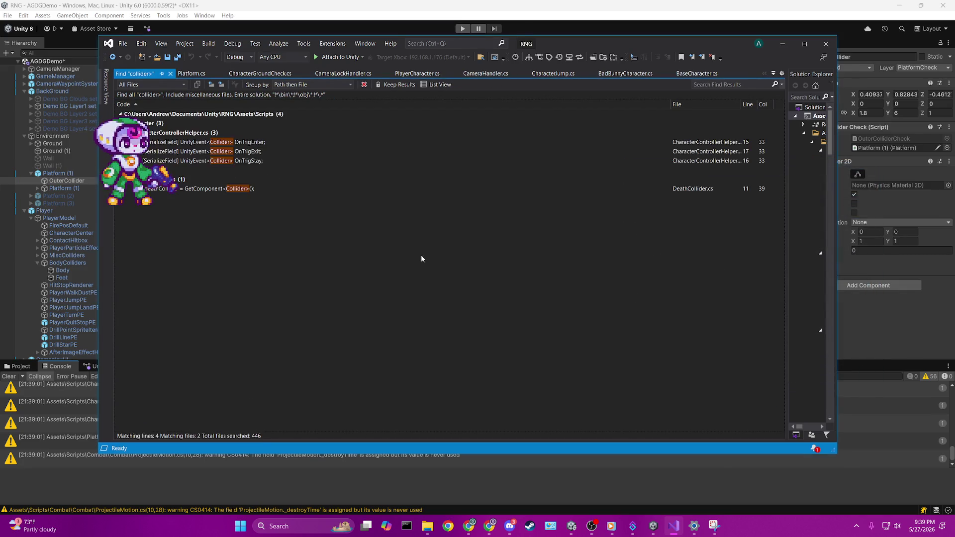
# Open CharacterControllerHelper.cs at the OnTrigEnter result and search it for OnTrigStay.
pyautogui.doubleClick(266, 143)
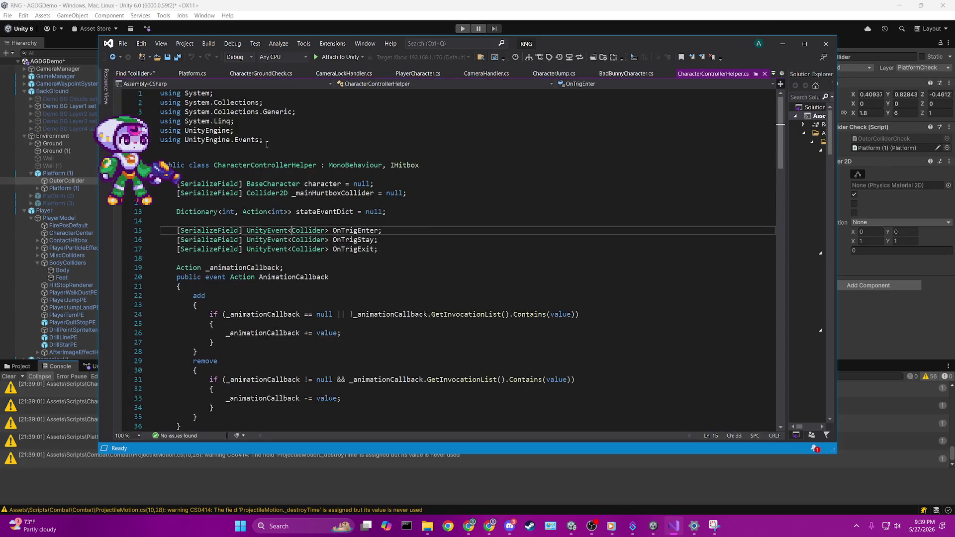
pyautogui.scroll(-4, 267, 144)
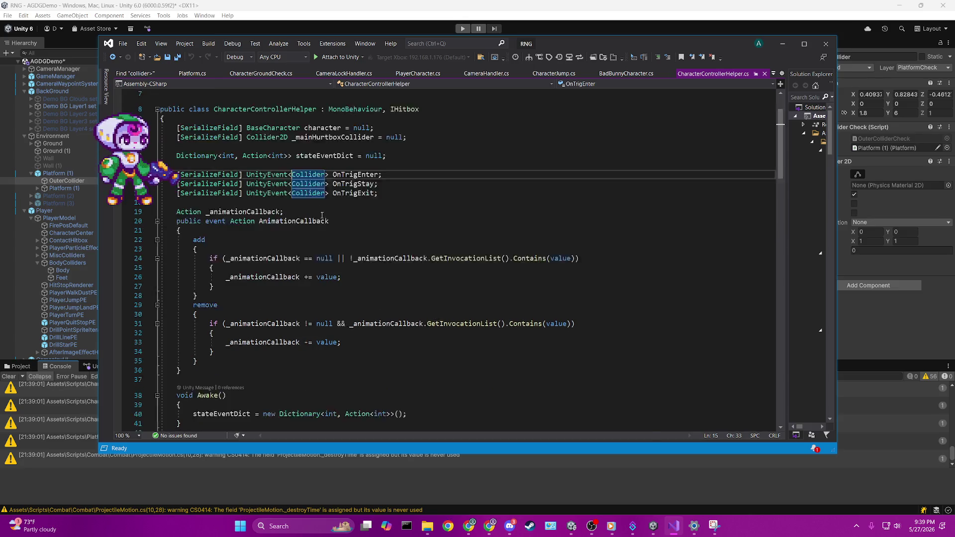
pyautogui.click(356, 121)
pyautogui.scroll(-6, 413, 214)
pyautogui.scroll(-20, 413, 215)
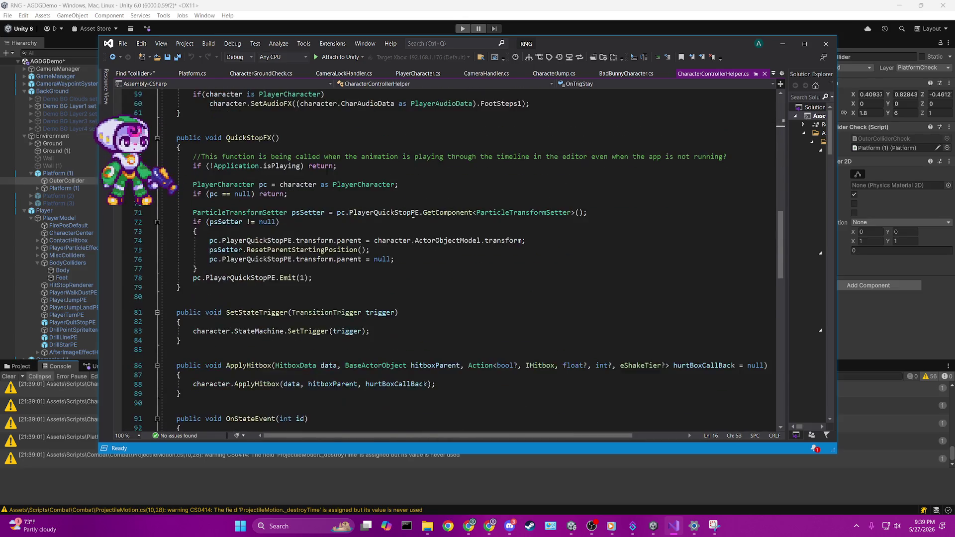
pyautogui.scroll(5, 413, 215)
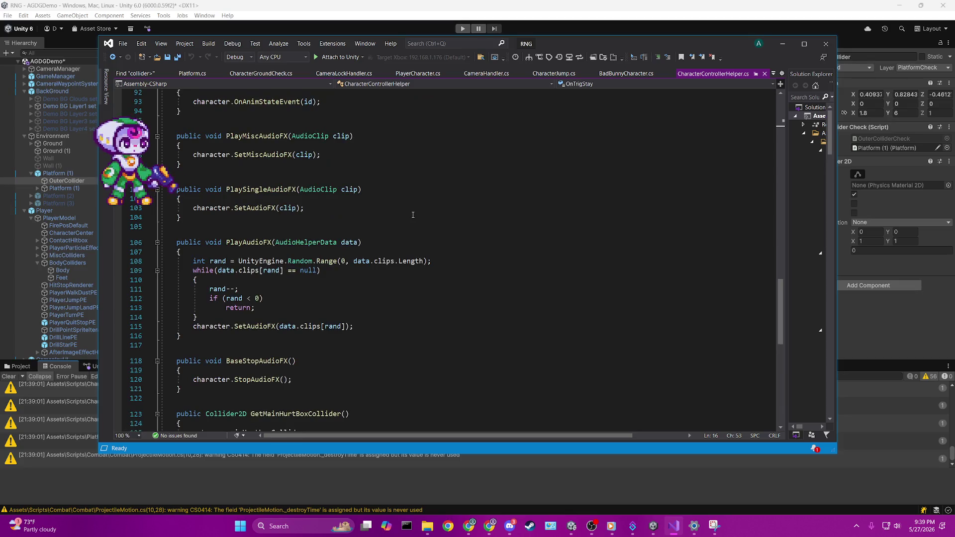
pyautogui.hotkey('ctrl', 'f')
pyautogui.press('Return')
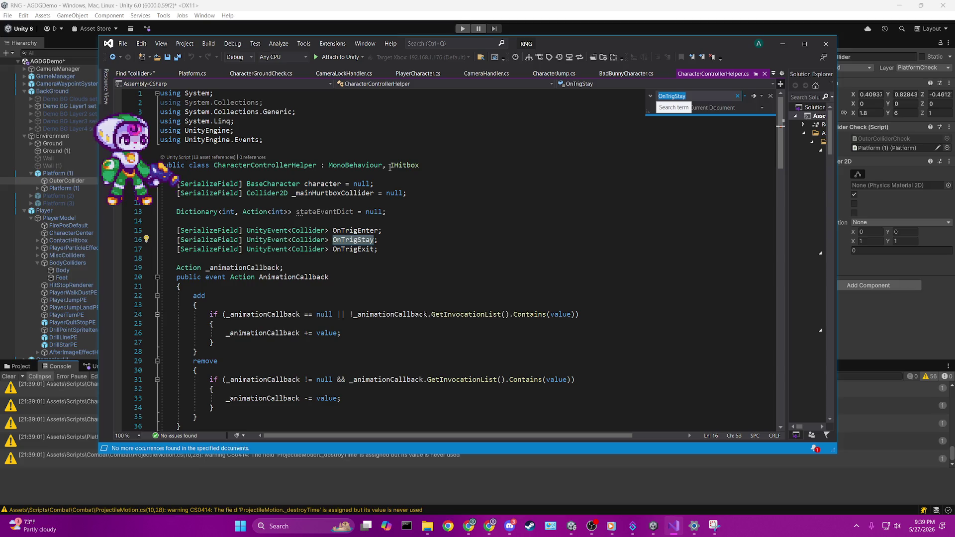
pyautogui.click(526, 20)
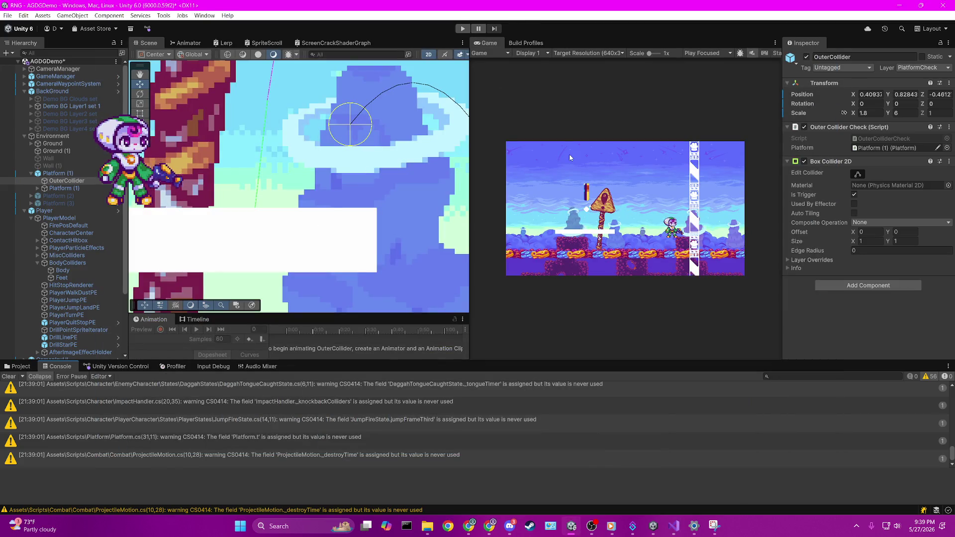
# Start Play mode, move the player onto the sign platform, and clear the Console.
pyautogui.click(462, 29)
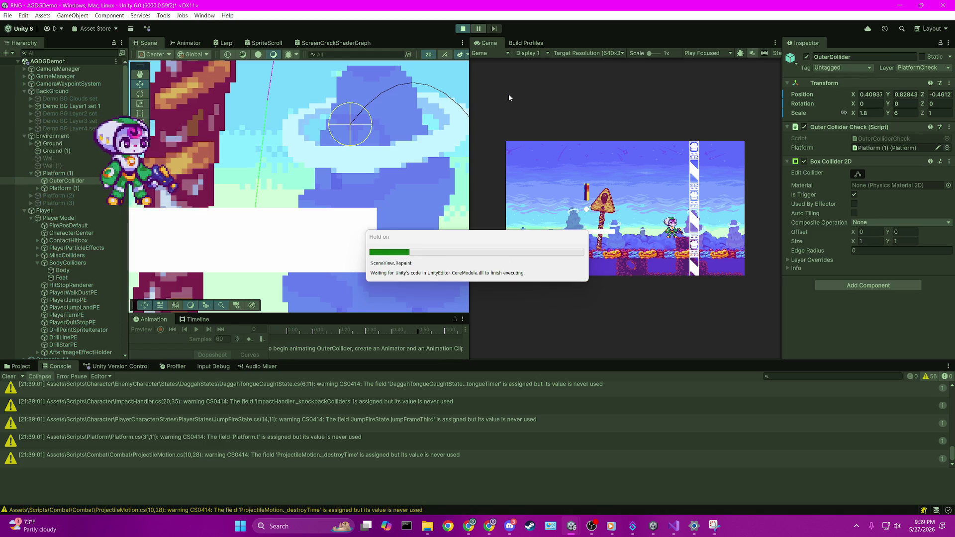
pyautogui.press('Left')
pyautogui.press('space')
pyautogui.press('Right')
pyautogui.press('space')
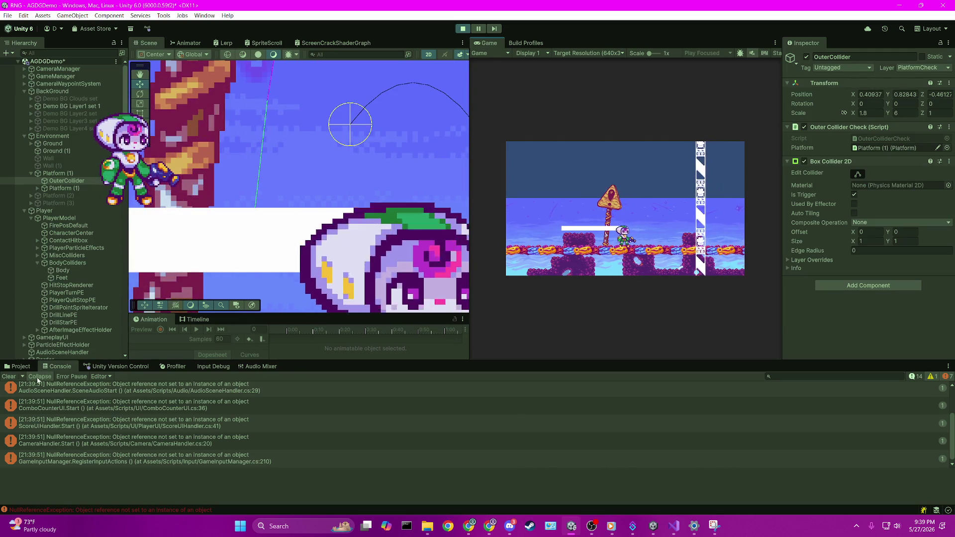
pyautogui.click(9, 377)
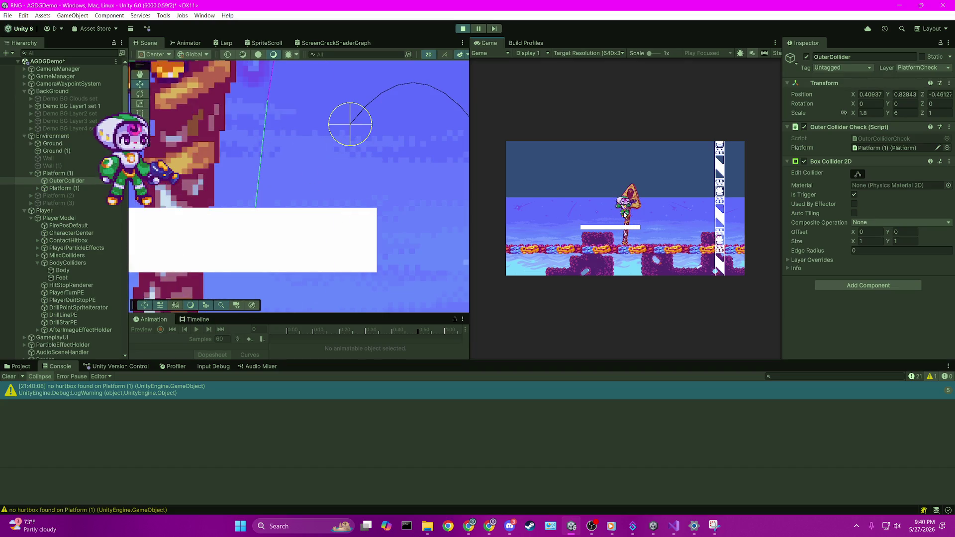
# Walk the player right along the white platform, jump up, and select Platform (1).
pyautogui.press('d')
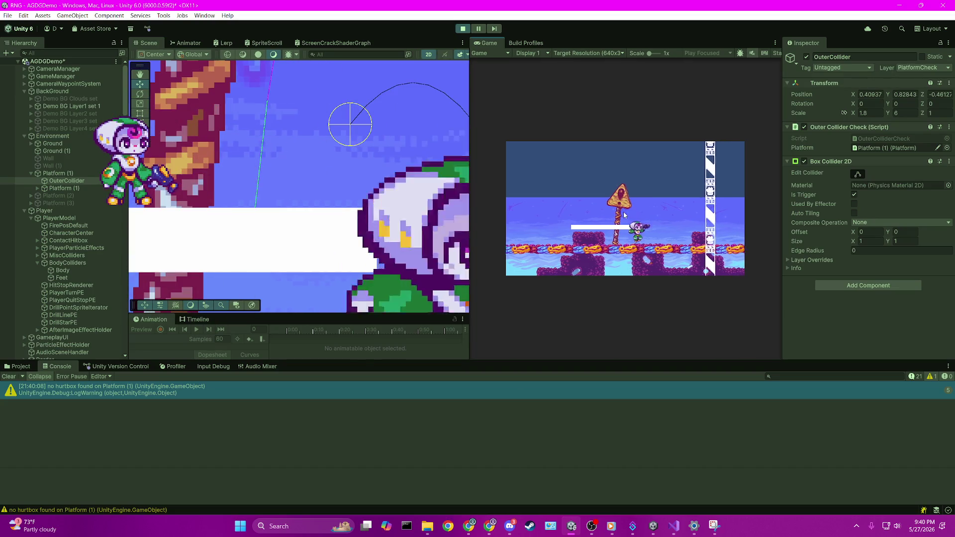
pyautogui.press('space')
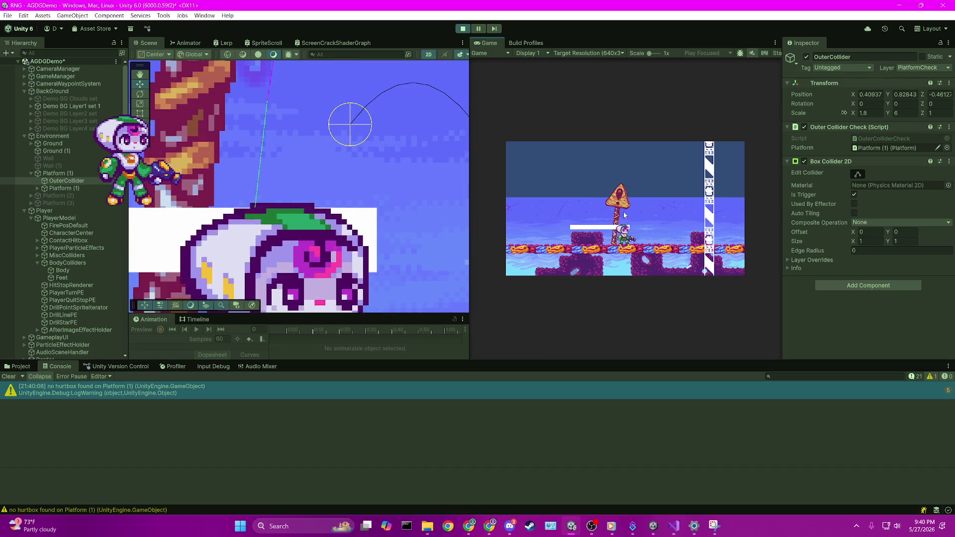
pyautogui.press('space')
pyautogui.press('space')
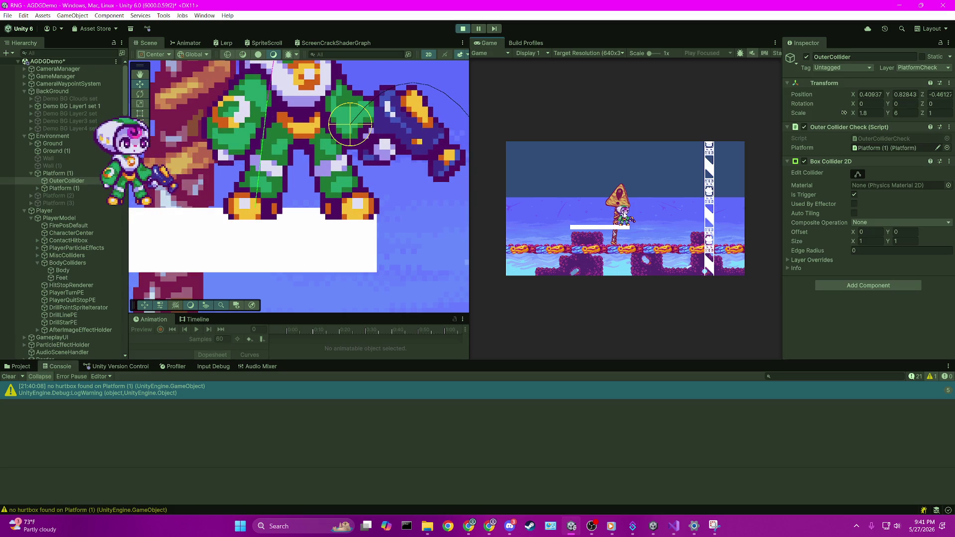
pyautogui.click(59, 173)
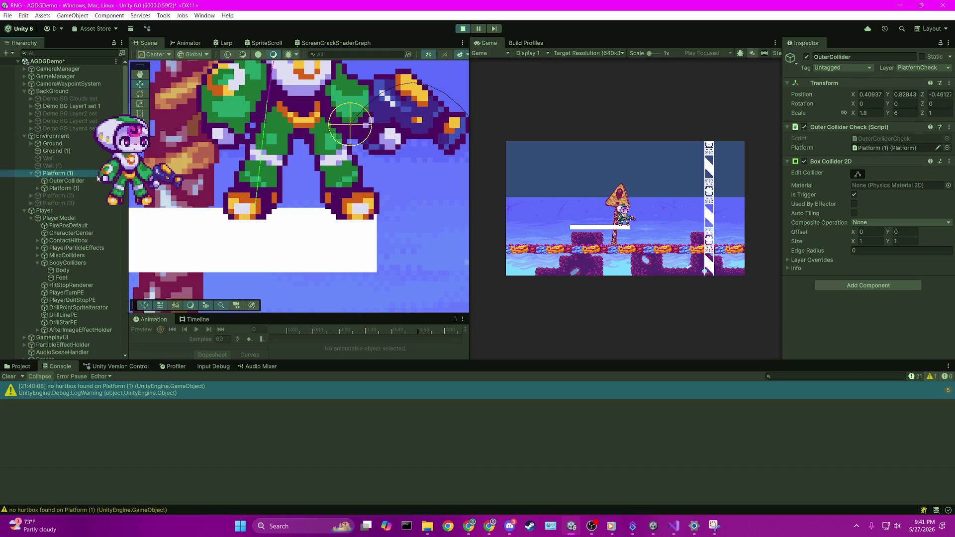
# Inspect Platform (2) and the player's BodyColliders, viewing the colliders in the Scene.
pyautogui.click(58, 196)
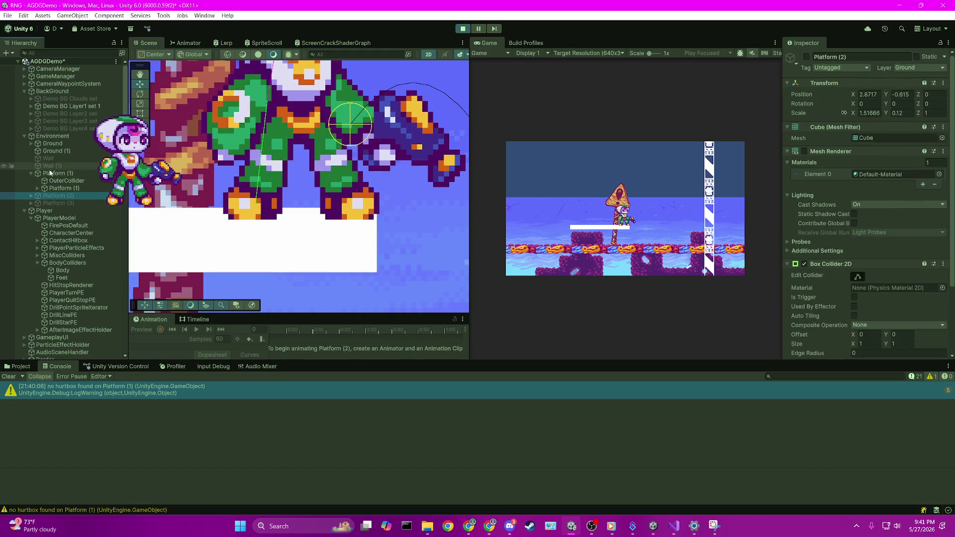
pyautogui.scroll(-3, 70, 219)
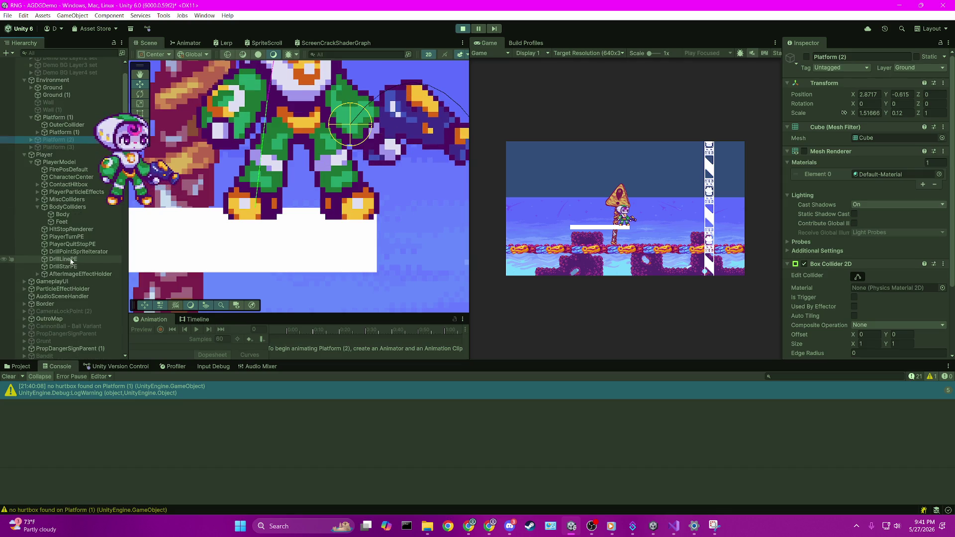
pyautogui.click(81, 209)
pyautogui.click(81, 209)
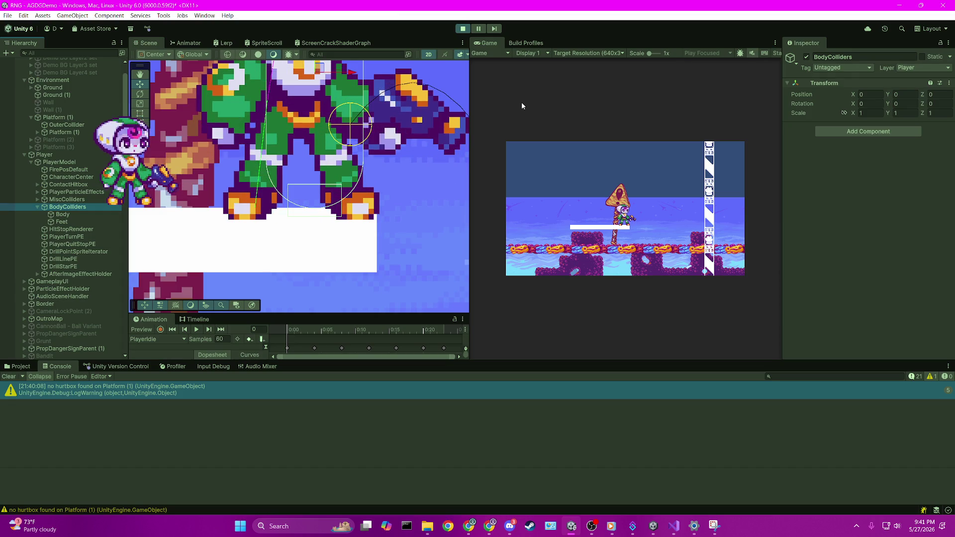
pyautogui.moveTo(405, 100); pyautogui.dragTo(423, 165)
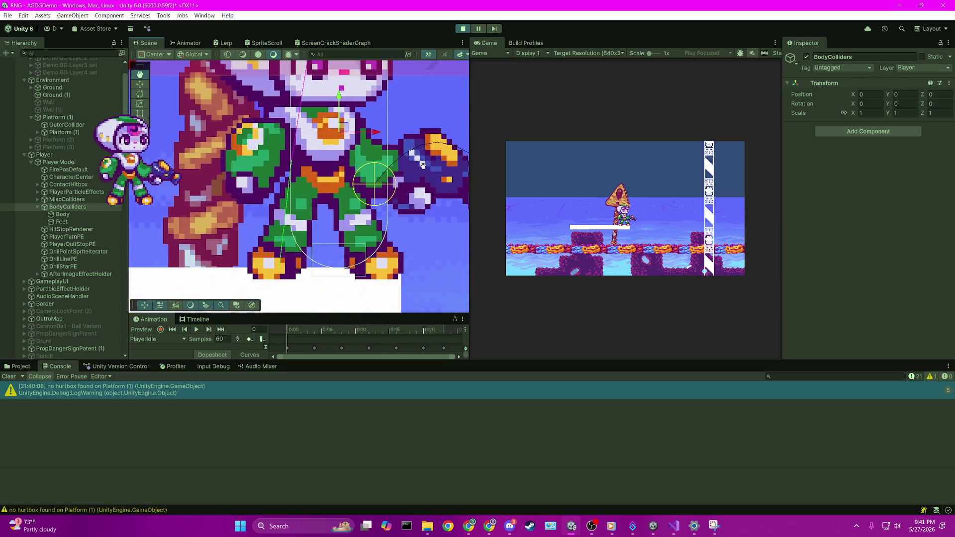
# Frame PlayerModel in the Scene view, pan to the brown pillar, and stop the game.
pyautogui.click(77, 171)
pyautogui.doubleClick(82, 164)
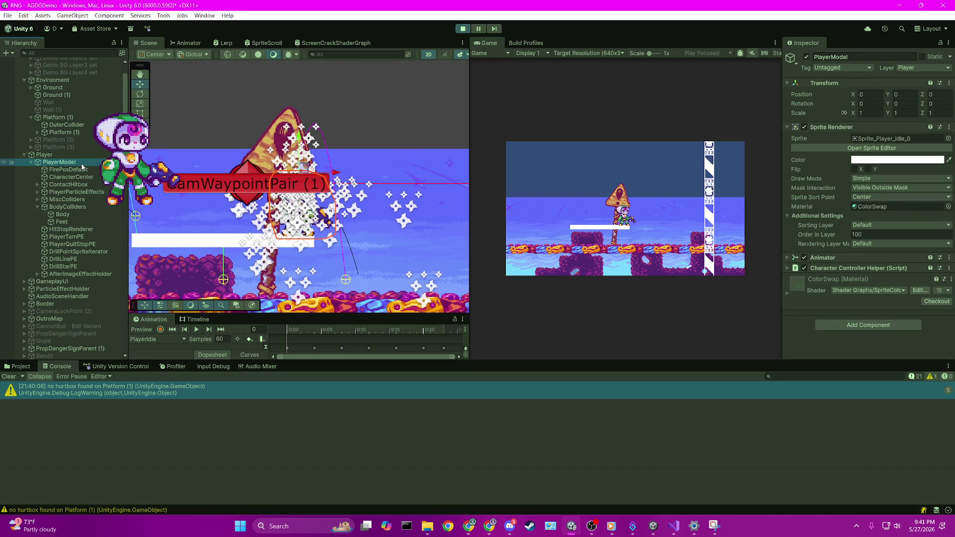
pyautogui.scroll(10, 306, 251)
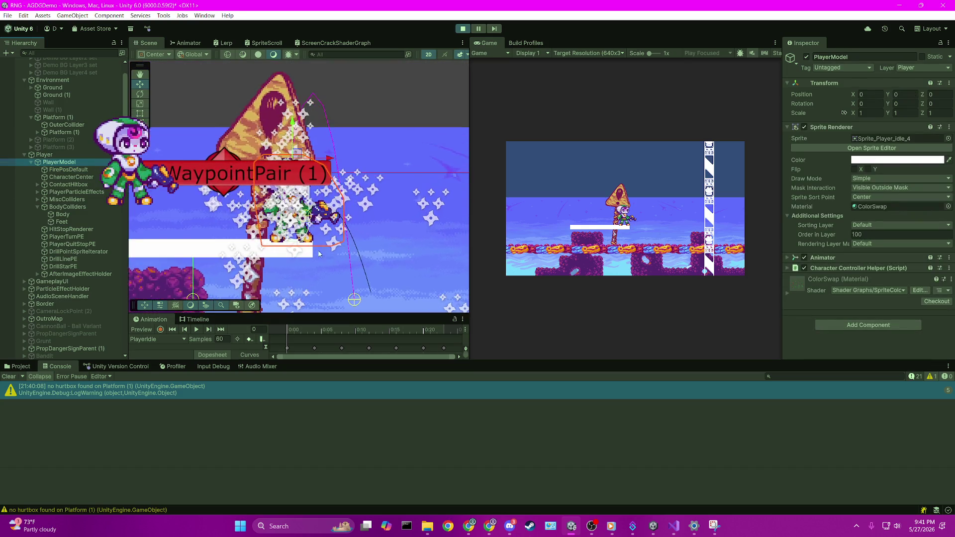
pyautogui.scroll(5, 306, 251)
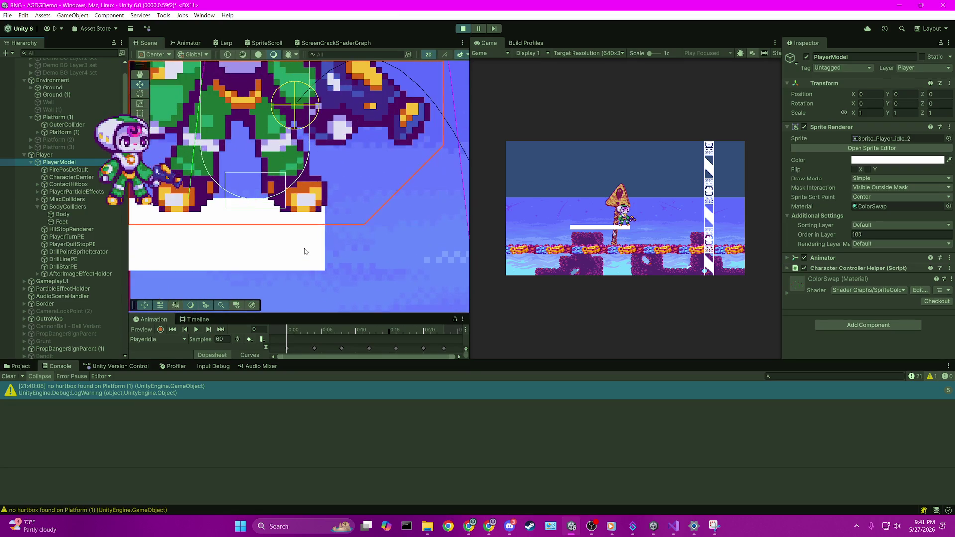
pyautogui.moveTo(305, 251); pyautogui.dragTo(279, 210)
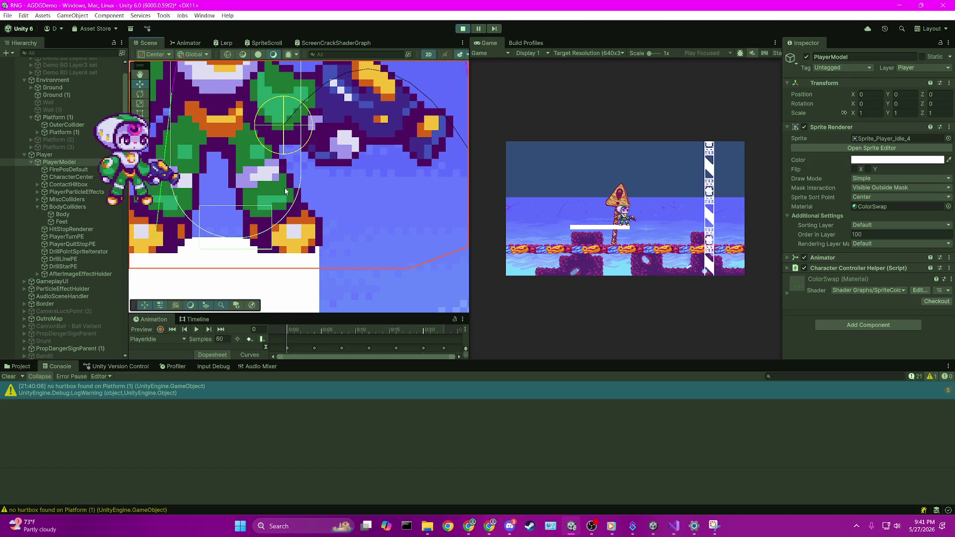
pyautogui.moveTo(285, 191); pyautogui.dragTo(457, 194)
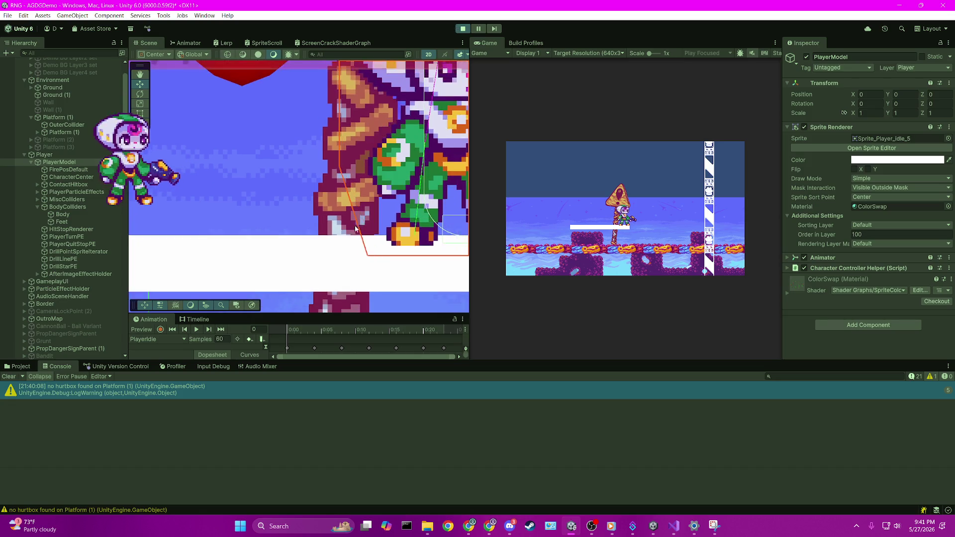
pyautogui.click(462, 28)
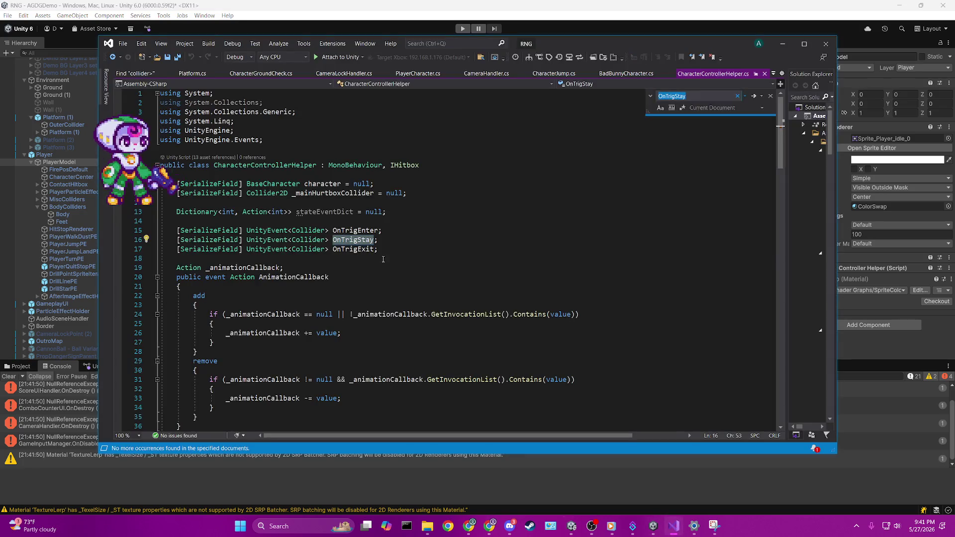
# Switch from CharacterGroundCheck.cs to the Platform.cs editor tab.
pyautogui.scroll(-10, 406, 260)
pyautogui.scroll(-20, 406, 260)
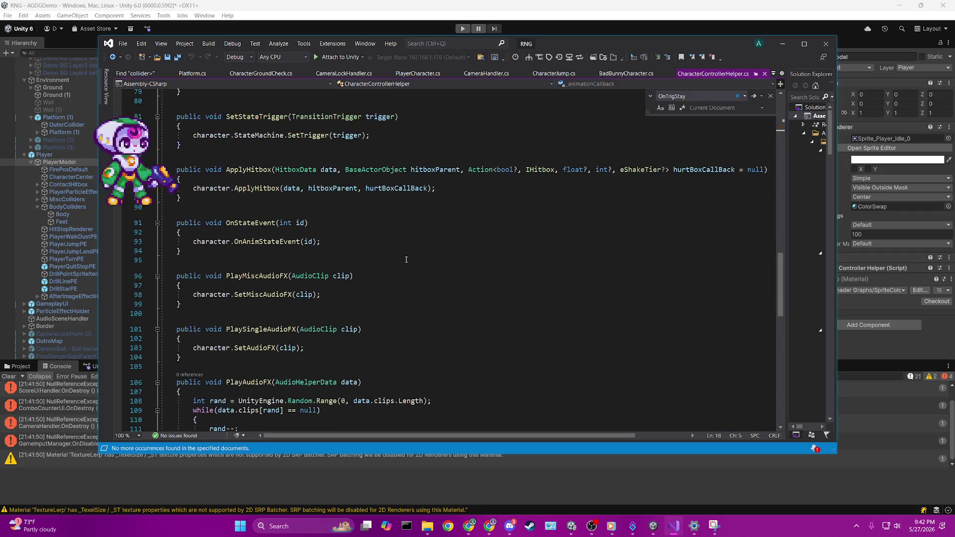
pyautogui.scroll(3, 405, 260)
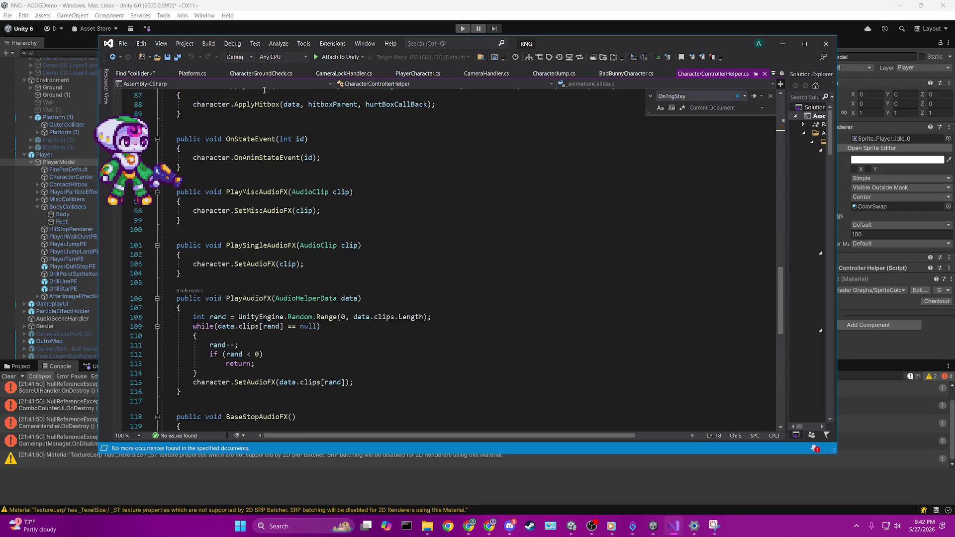
pyautogui.click(261, 73)
pyautogui.click(195, 74)
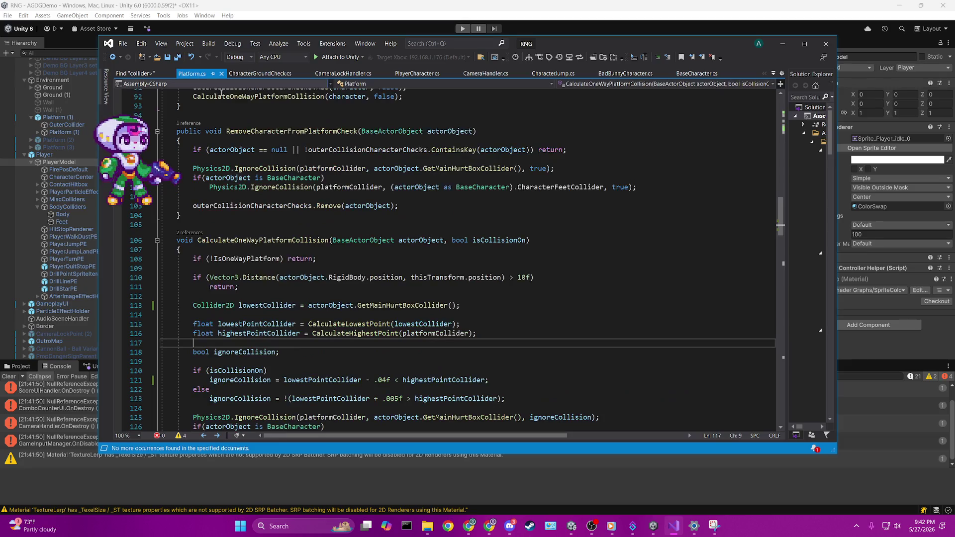
pyautogui.scroll(-10, 378, 269)
pyautogui.scroll(-20, 378, 270)
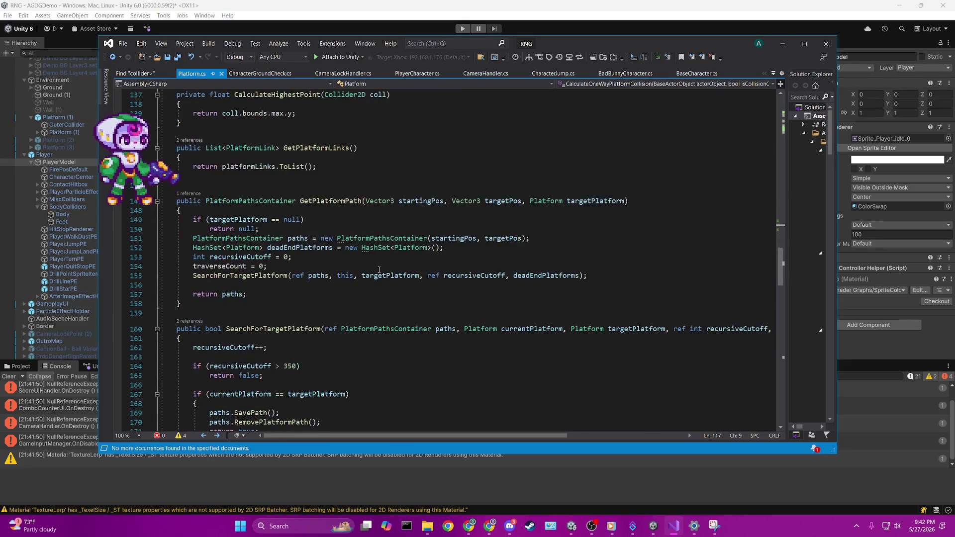
pyautogui.click(379, 273)
# Find OnDrawGizmosSelected via a 'giz' search, uncomment the method, and save Platform.cs.
pyautogui.hotkey('ctrl', 'f')
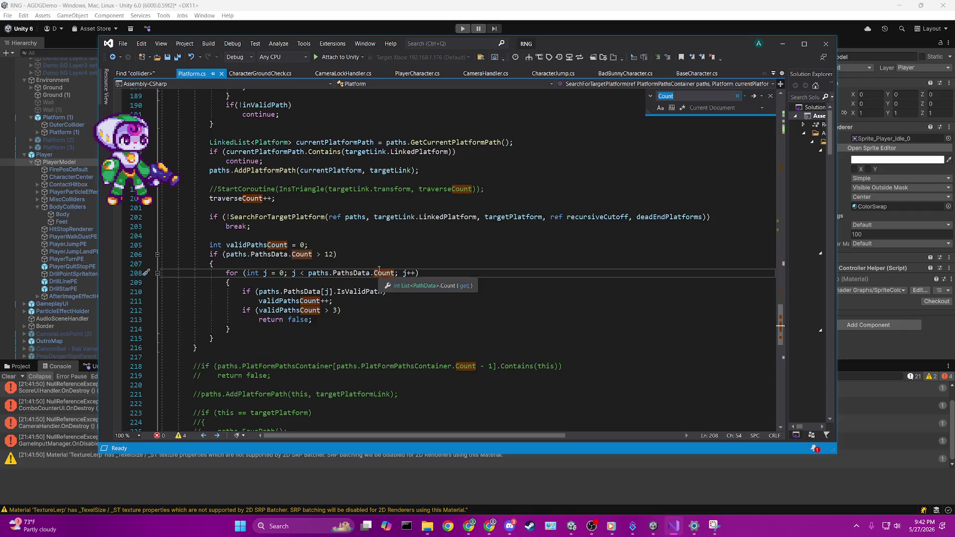
pyautogui.write('giz')
pyautogui.press('Return')
pyautogui.press('Return')
pyautogui.moveTo(189, 326)
pyautogui.mouseDown()
pyautogui.moveTo(164, 313)
pyautogui.moveTo(126, 262)
pyautogui.mouseUp()
pyautogui.hotkey('ctrl', 'k')
pyautogui.hotkey('ctrl', 'u')
pyautogui.hotkey('ctrl', 's')
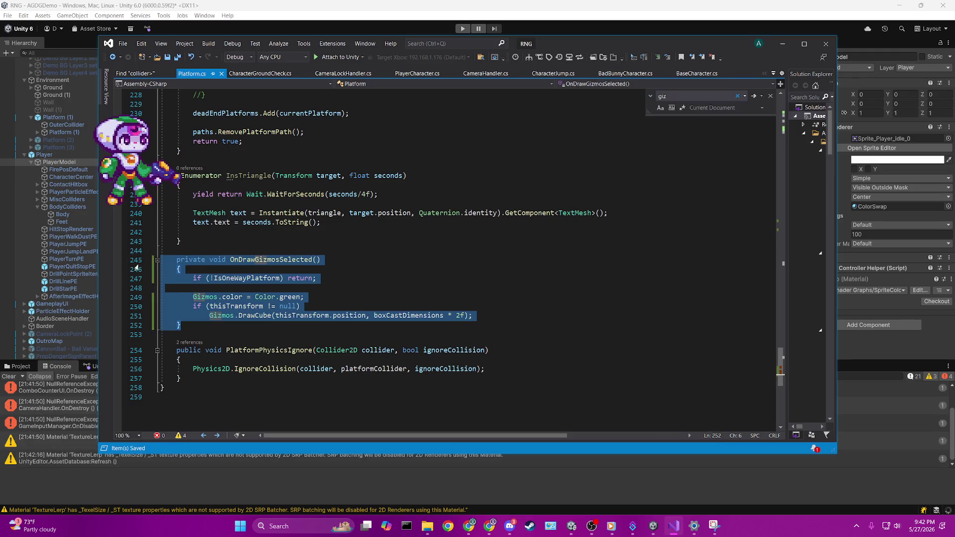
# Replace 'green' with 'cyan' in the gizmo's colour line on line 249.
pyautogui.click(418, 229)
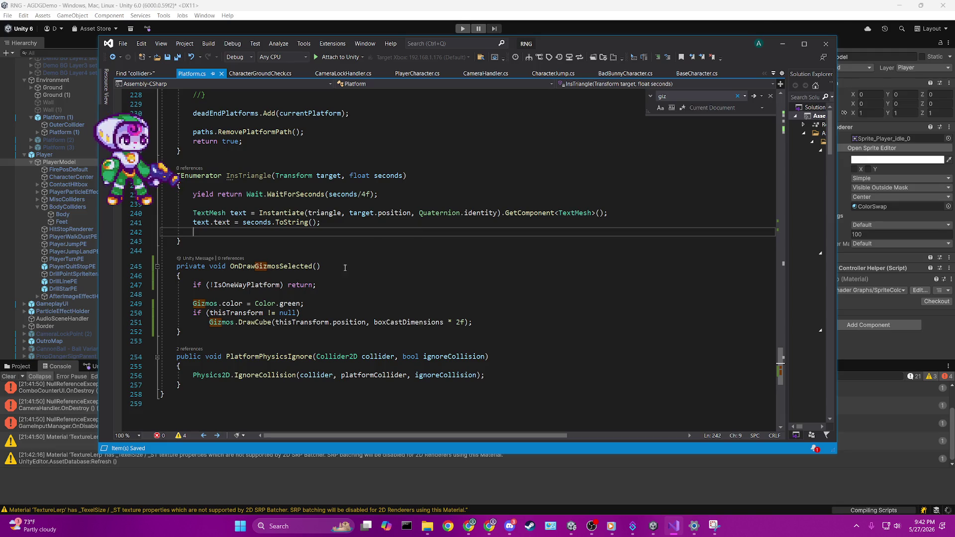
pyautogui.doubleClick(295, 303)
pyautogui.write('cyan')
pyautogui.press('Right')
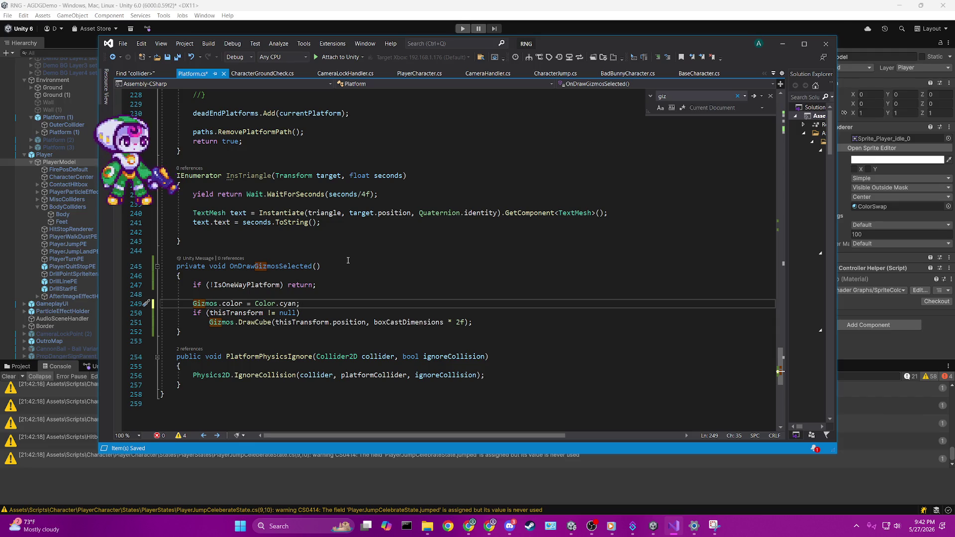
pyautogui.scroll(11, 458, 268)
pyautogui.scroll(20, 458, 268)
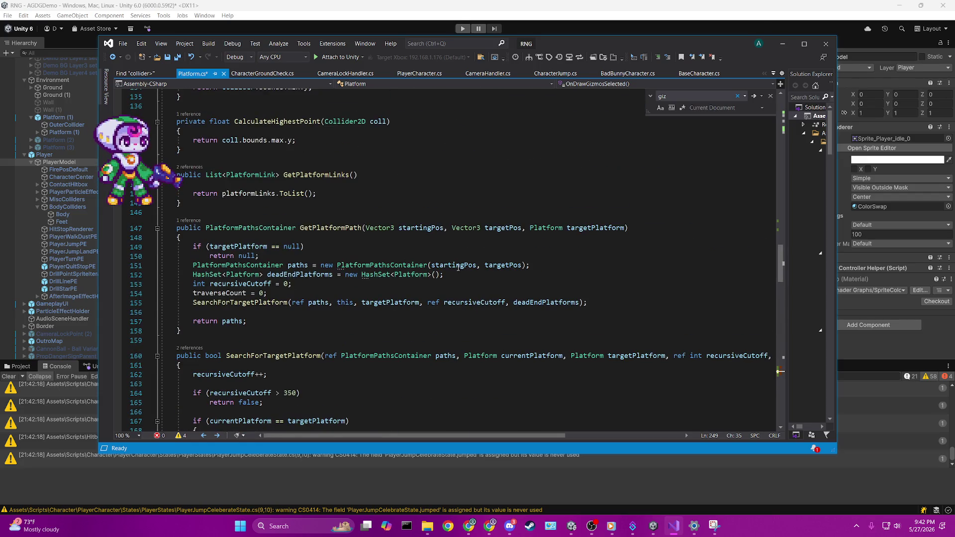
pyautogui.scroll(-4, 458, 268)
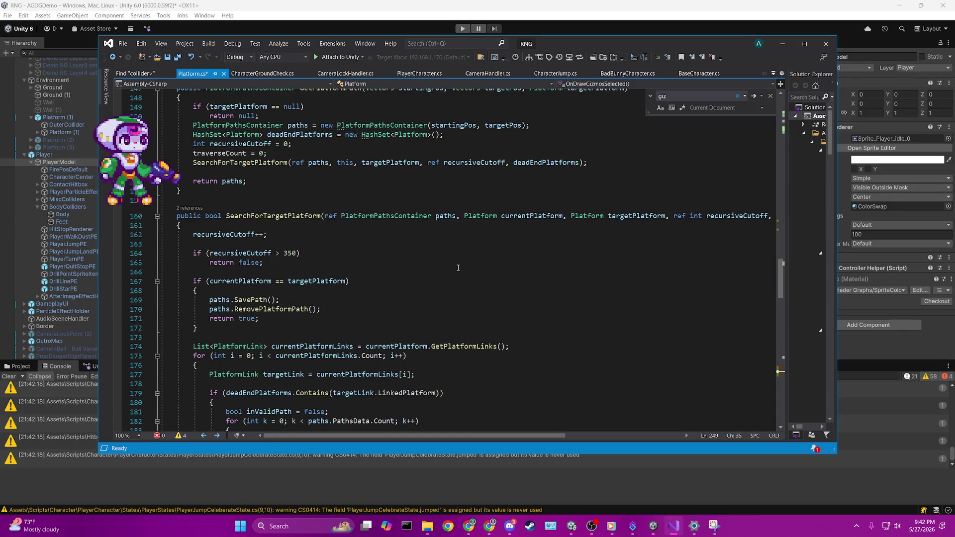
pyautogui.scroll(-3, 458, 268)
pyautogui.scroll(20, 458, 267)
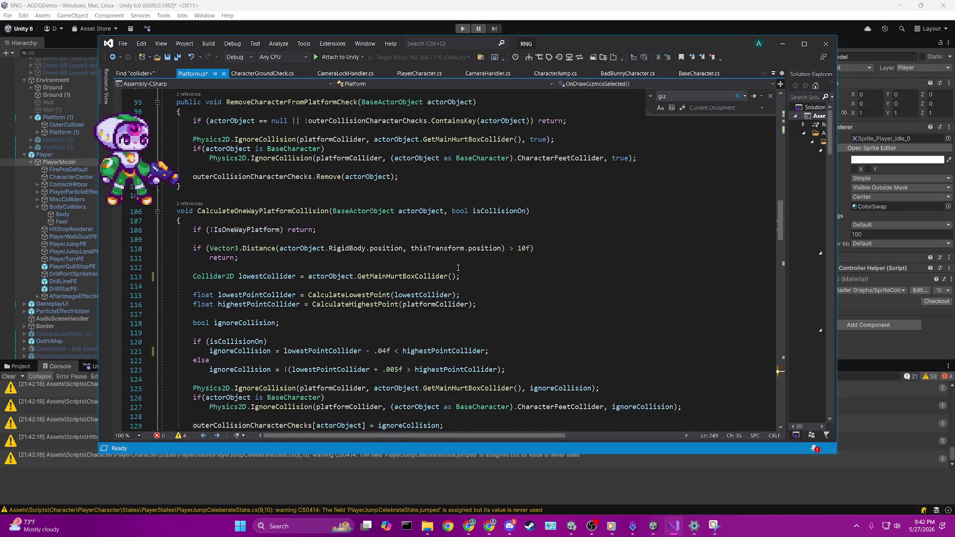
pyautogui.moveTo(477, 250)
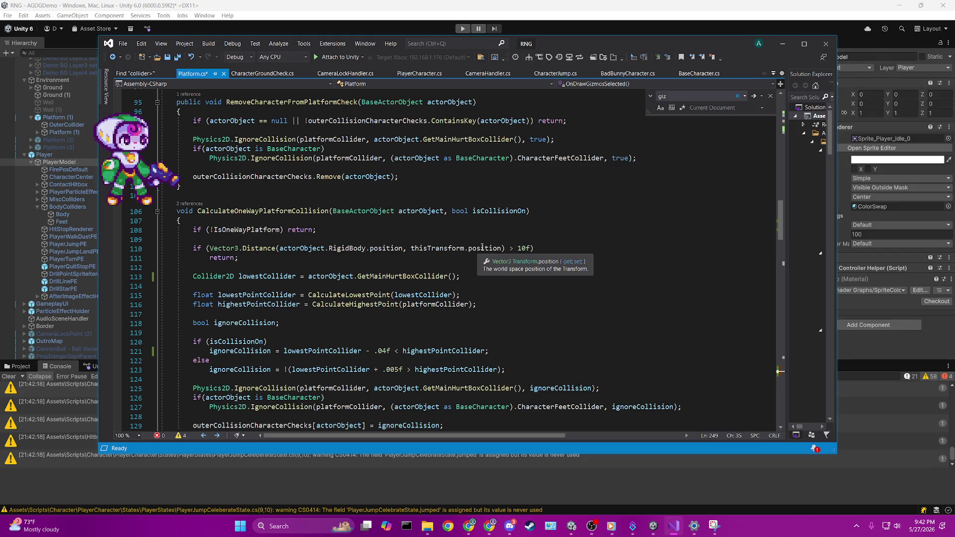
# Select platformCollider on line 116 to examine the highest-point calculation.
pyautogui.doubleClick(406, 307)
pyautogui.moveTo(196, 308)
pyautogui.mouseDown()
pyautogui.moveTo(520, 312)
pyautogui.moveTo(524, 300)
pyautogui.mouseUp()
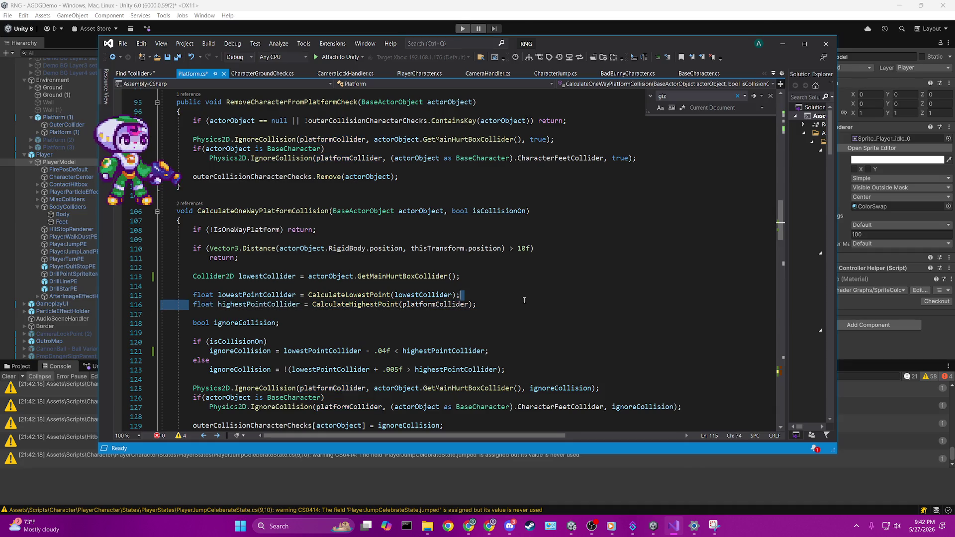
pyautogui.doubleClick(437, 304)
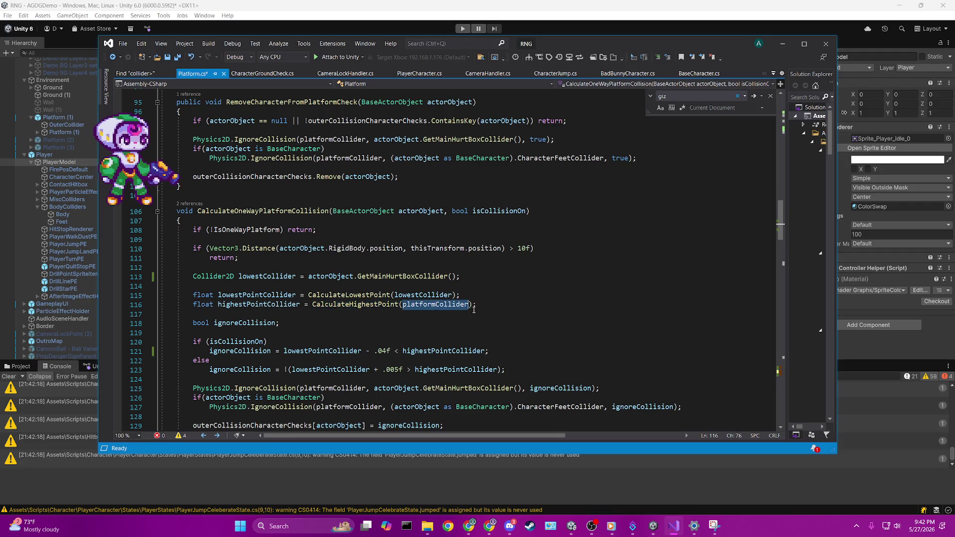
pyautogui.scroll(-3, 438, 304)
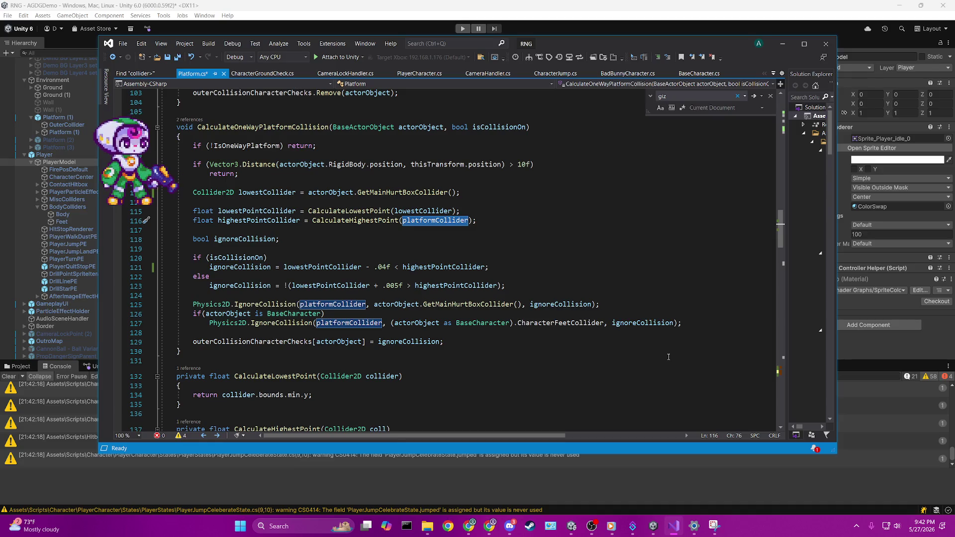
# View the CalculateHighestPoint definition, navigate back, and select the DrawCube line.
pyautogui.keyDown('ctrl'); pyautogui.click(383, 221); pyautogui.keyUp('ctrl')
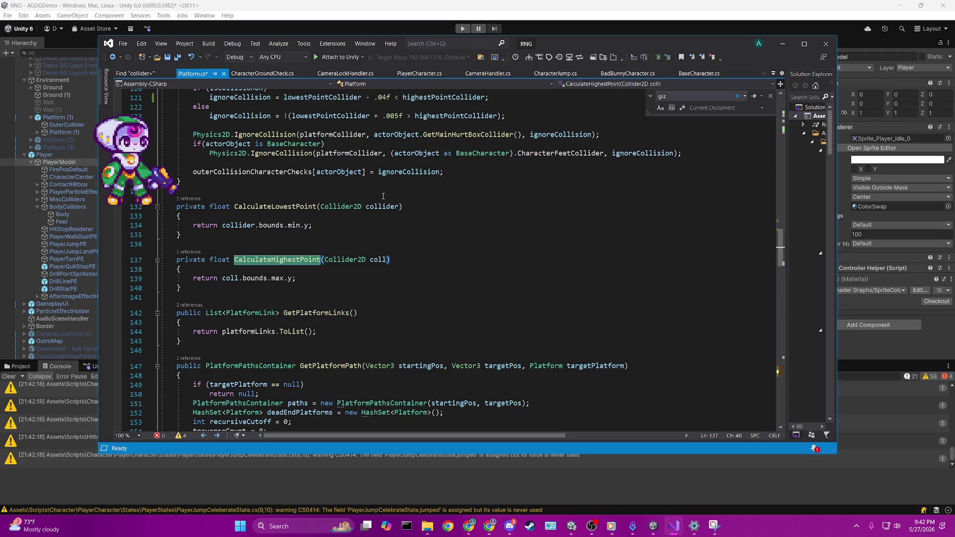
pyautogui.hotkey('ctrl', '-')
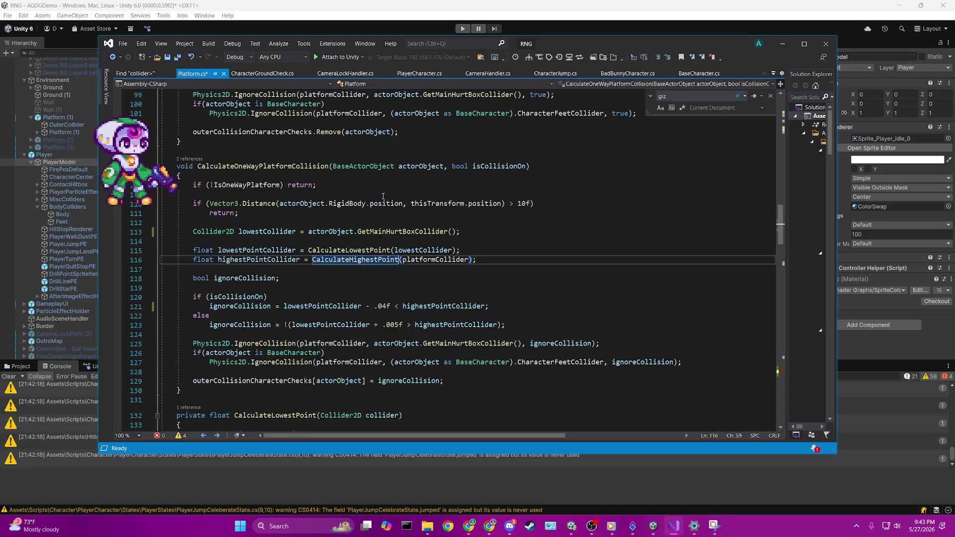
pyautogui.scroll(-20, 383, 197)
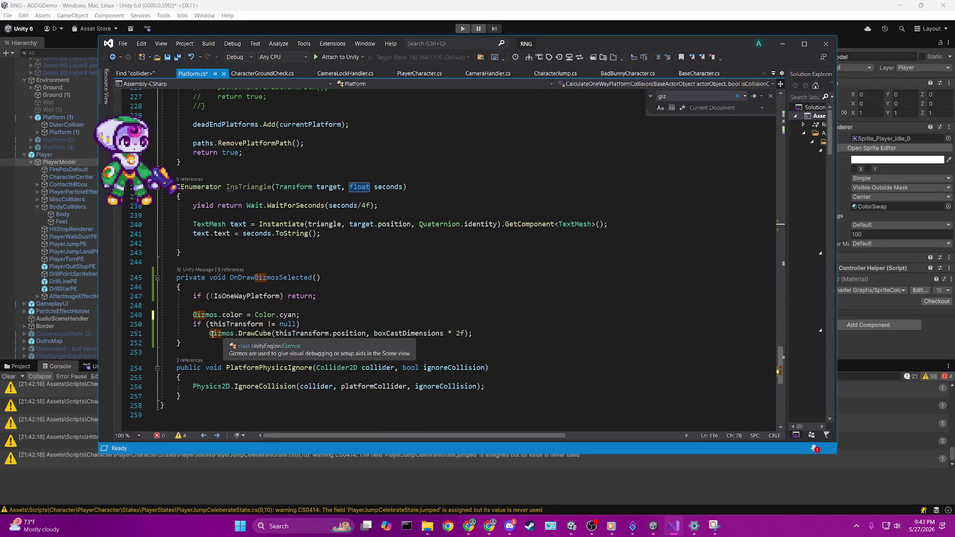
pyautogui.moveTo(210, 333); pyautogui.dragTo(501, 333)
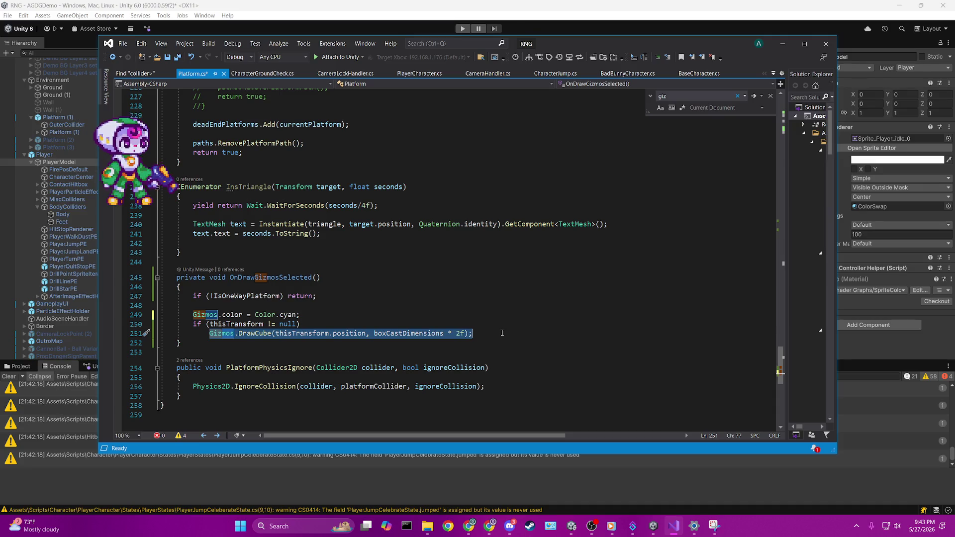
# Start a Gizmos.DrawRay from thisTransform.position + Vector3.up times the pasted highest-point expression.
pyautogui.write('Gizmos.drawra')
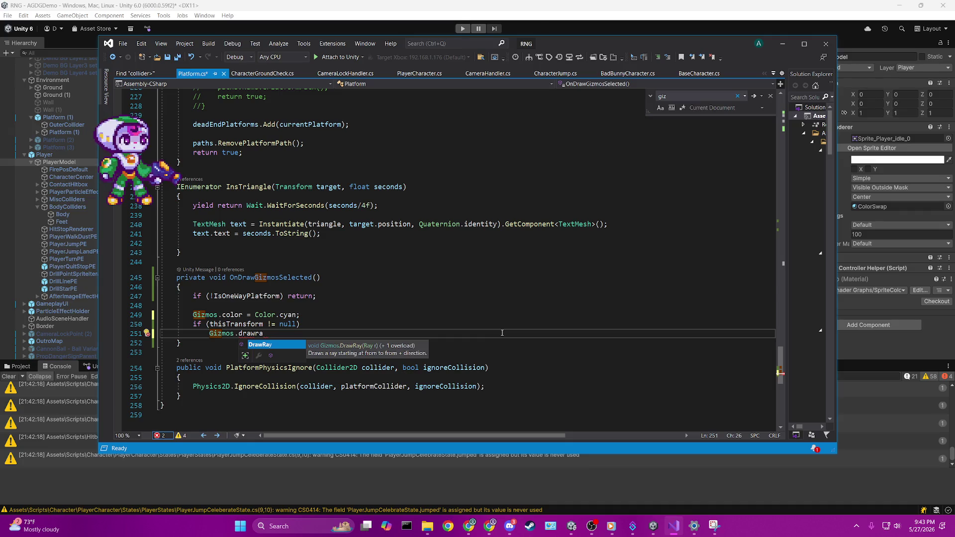
pyautogui.write('(')
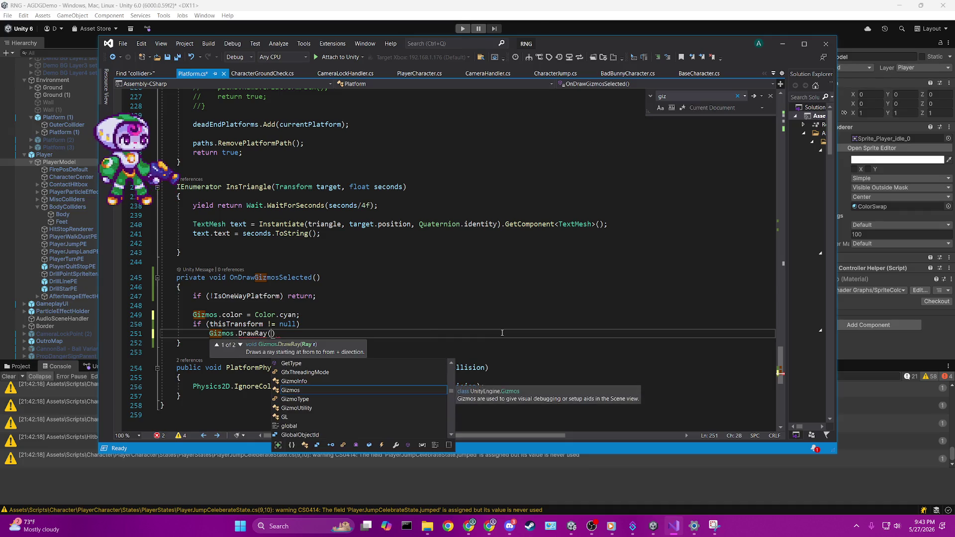
pyautogui.click(239, 344)
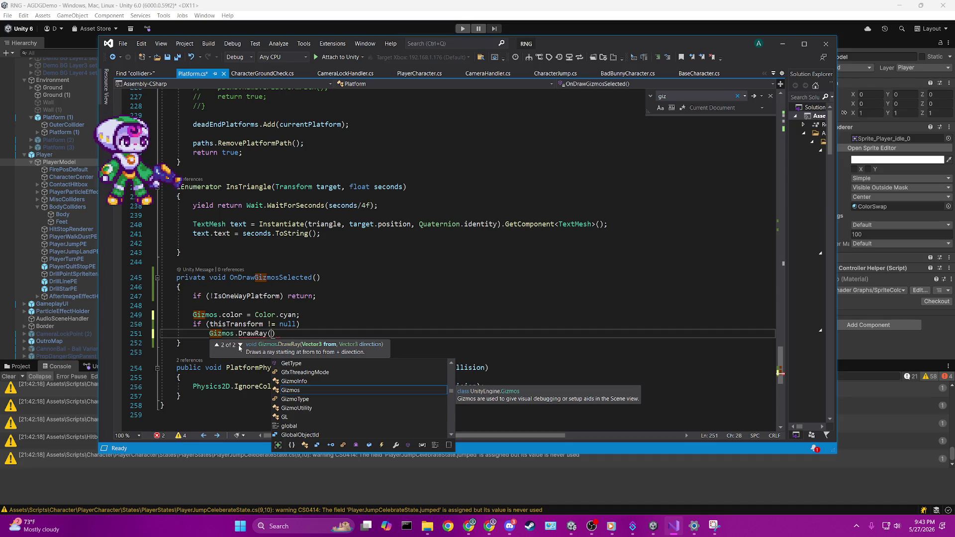
pyautogui.write('thisTransform.po')
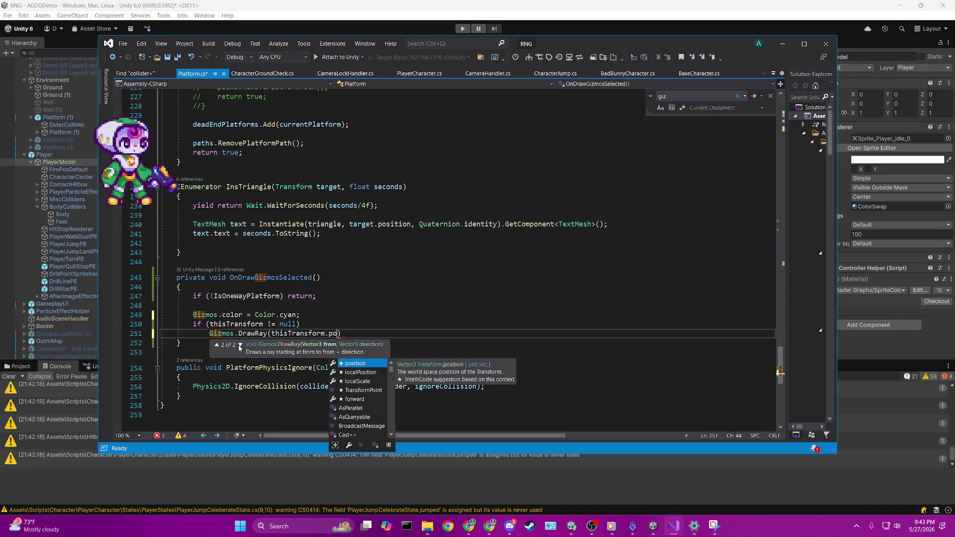
pyautogui.press('Tab')
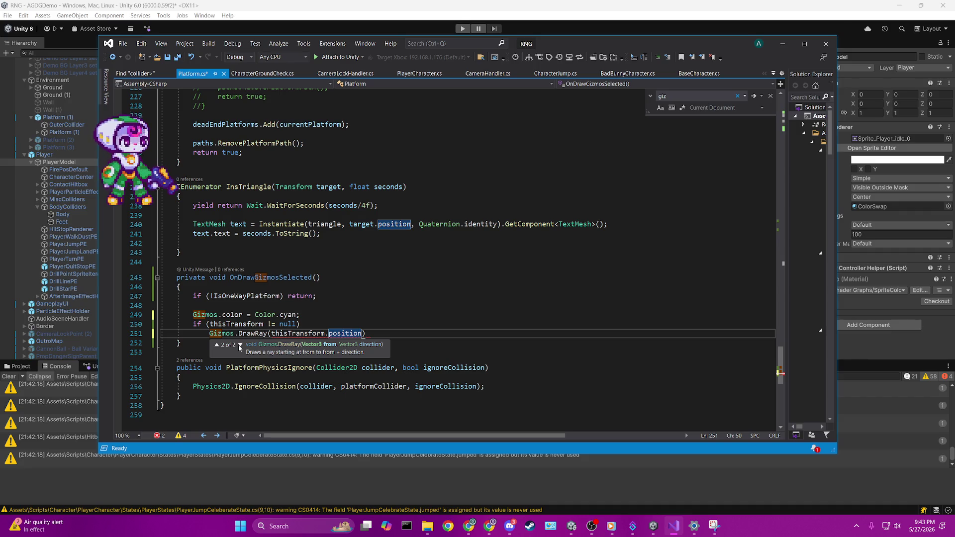
pyautogui.write('+ Vector3')
pyautogui.write('.u')
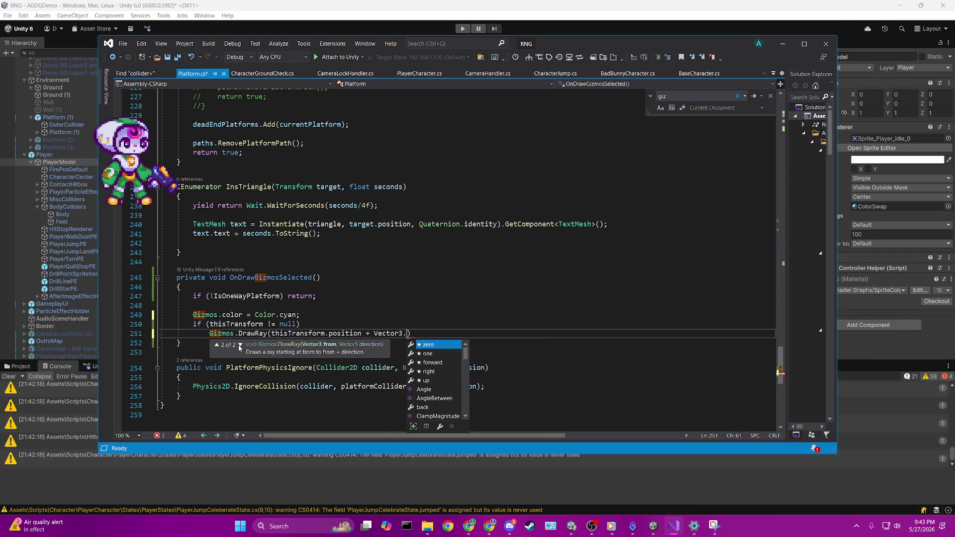
pyautogui.press('Tab')
pyautogui.write('*')
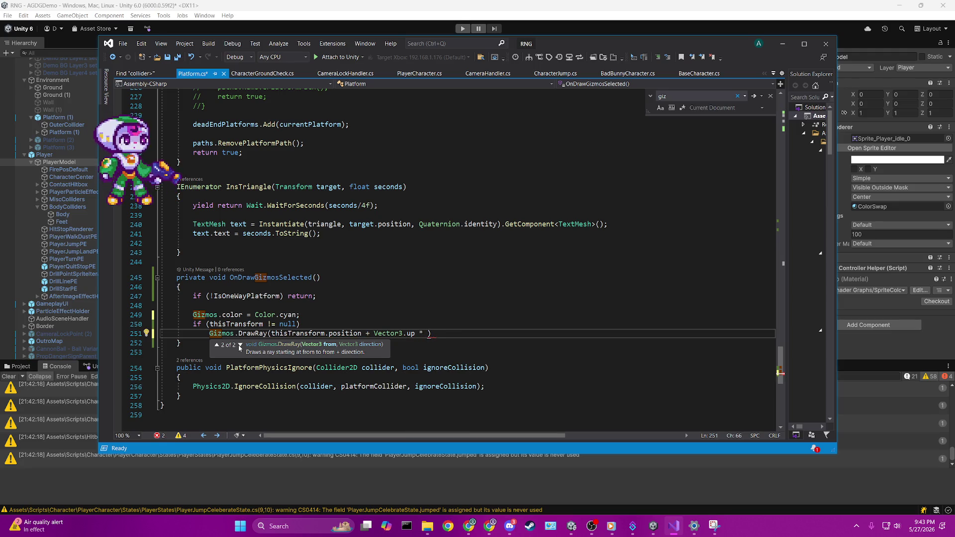
pyautogui.write('float highestPointCollider = CalculateHighestPoint(platformCollider);')
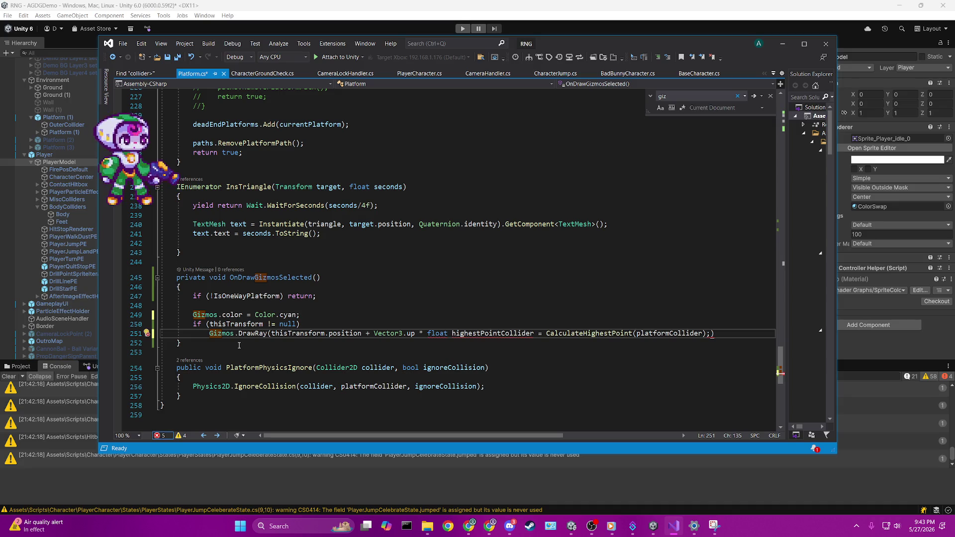
# Trim the pasted declaration prefix and semicolon, and parenthesise the offset expression.
pyautogui.moveTo(545, 334); pyautogui.dragTo(427, 333)
pyautogui.press('Delete')
pyautogui.click(592, 333)
pyautogui.press('BackSpace')
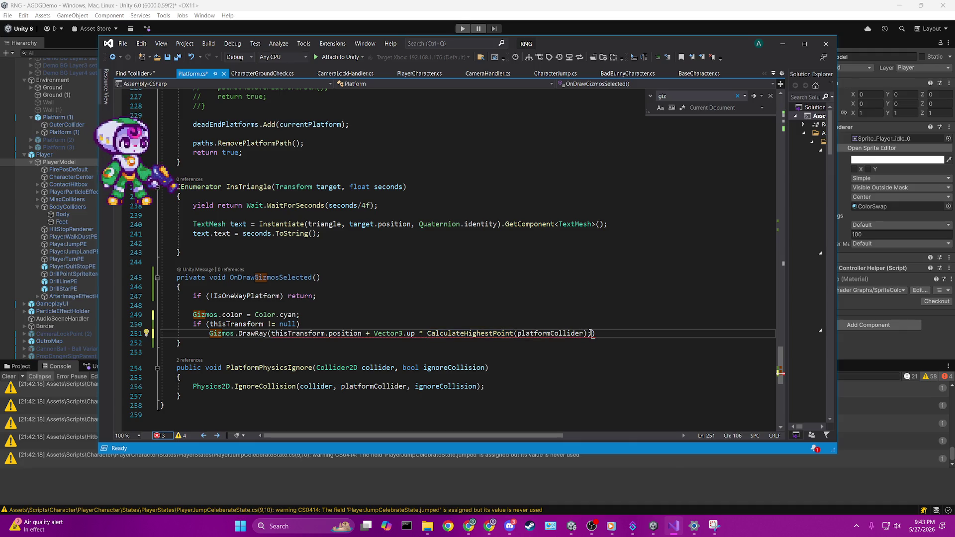
pyautogui.click(374, 335)
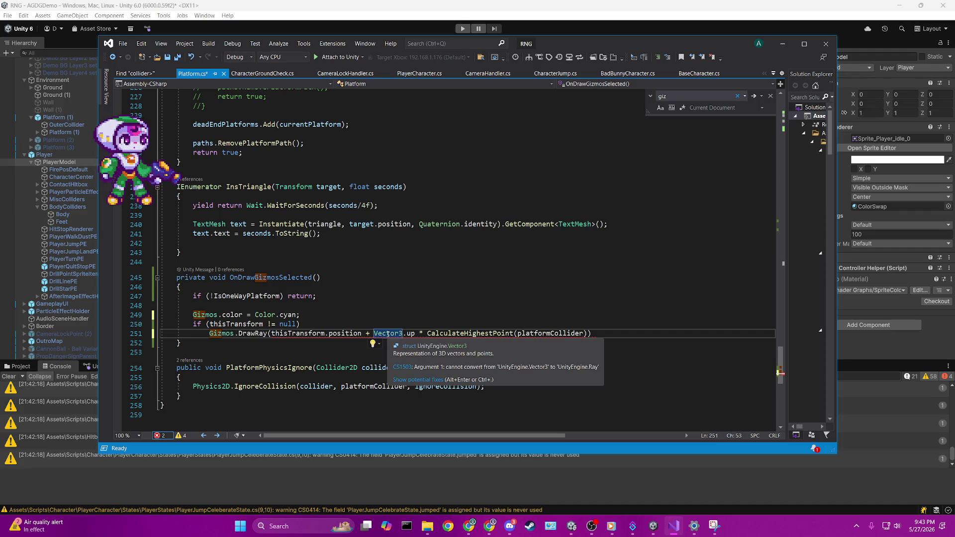
pyautogui.write('(')
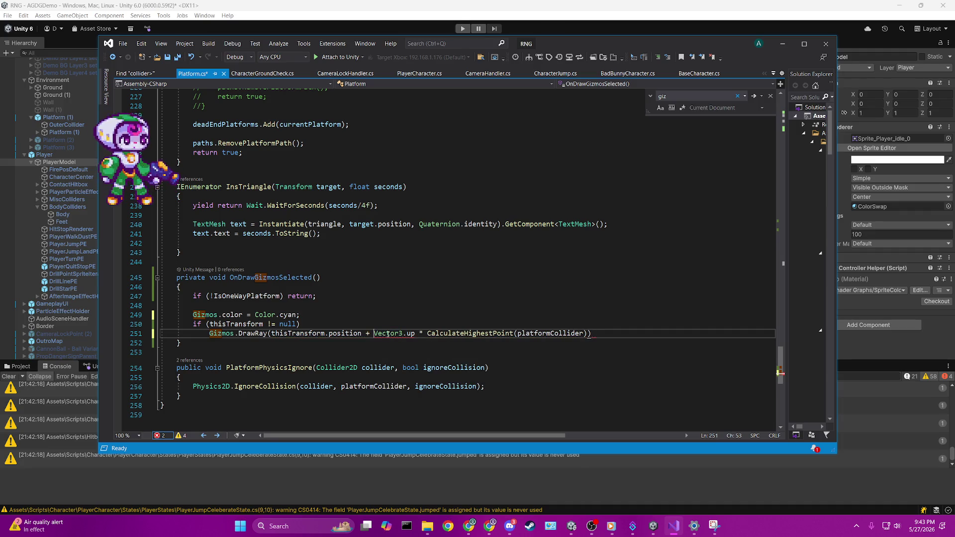
pyautogui.click(641, 332)
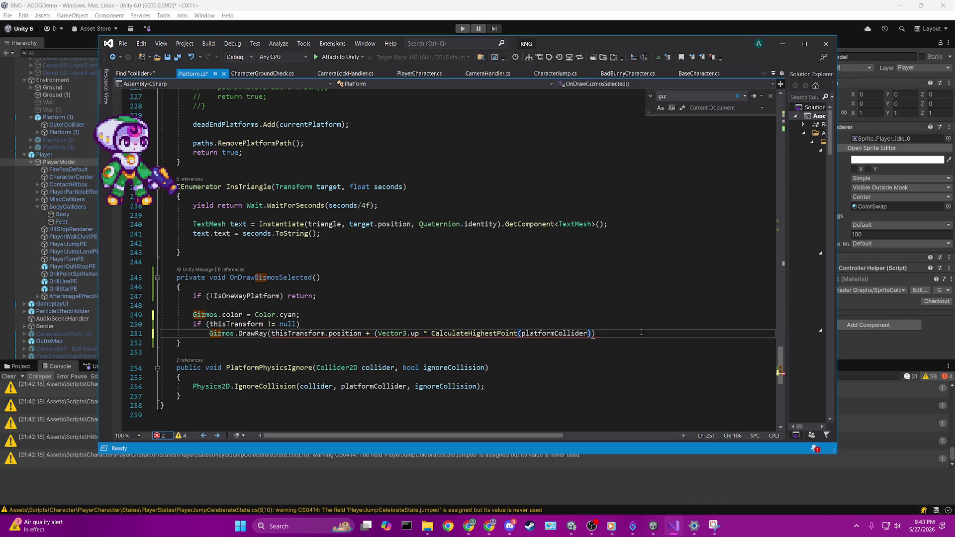
# Add thisTransform.right as the ray direction and close the DrawRay call.
pyautogui.click(592, 287)
pyautogui.click(590, 334)
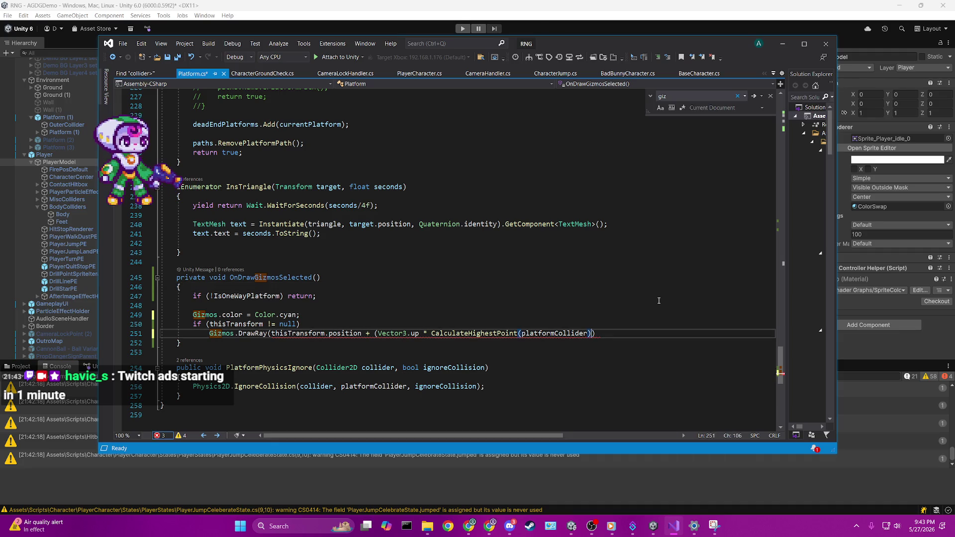
pyautogui.write(',')
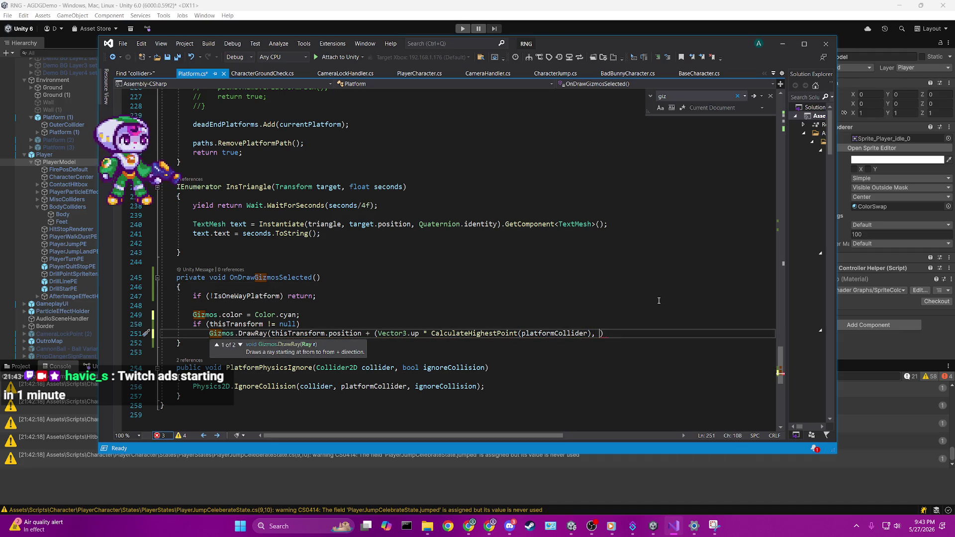
pyautogui.click(241, 345)
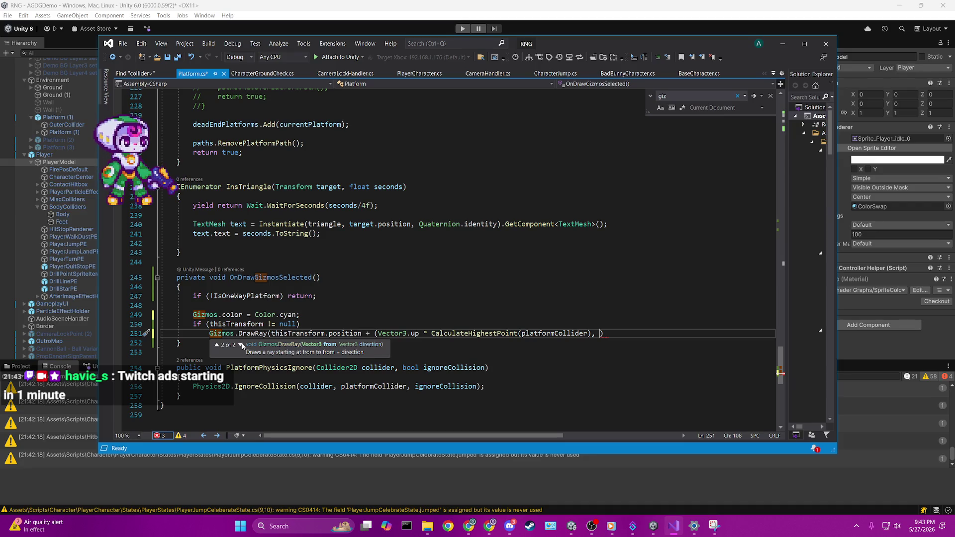
pyautogui.write('thisTransform.')
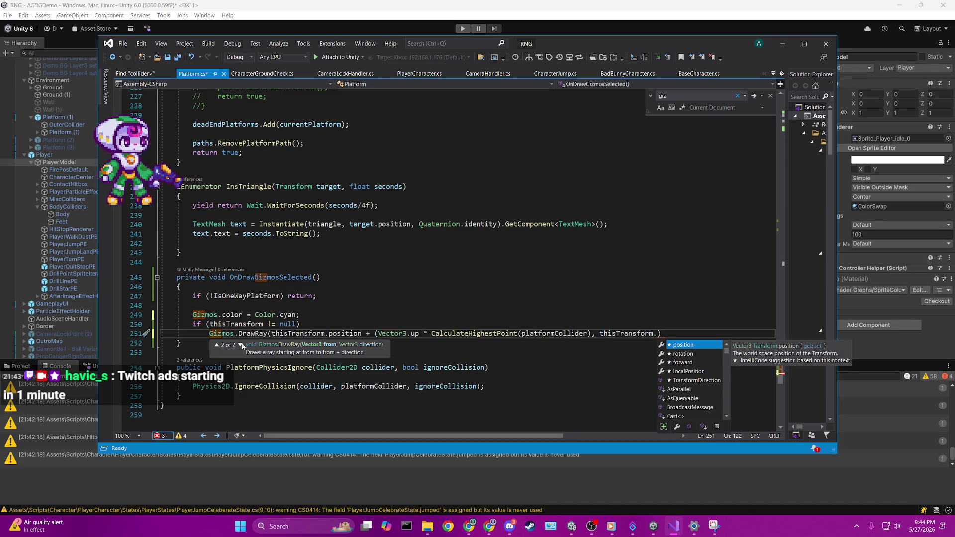
pyautogui.write('right;')
pyautogui.hotkey('ctrl', 's')
pyautogui.write(');')
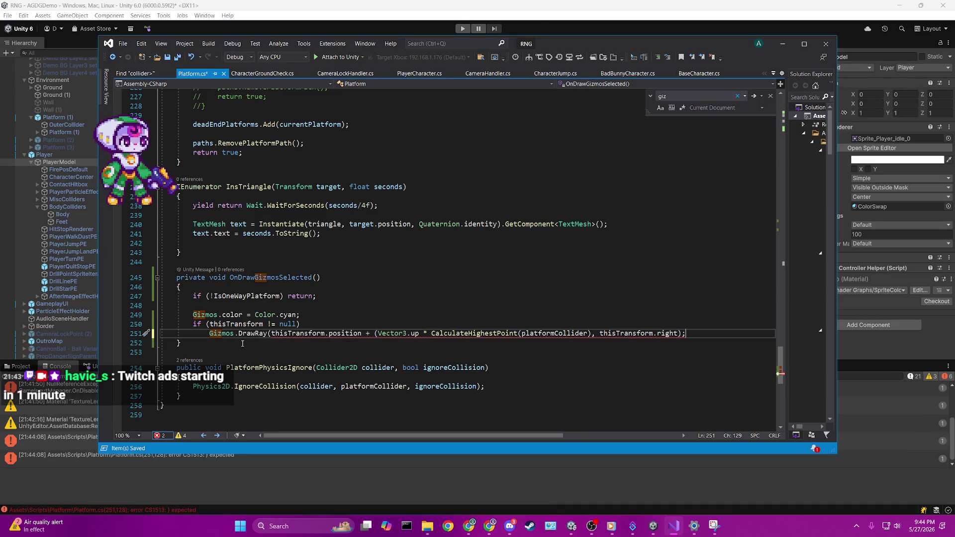
# Read the CS0019 error on the red-underlined offset expression.
pyautogui.moveTo(622, 337)
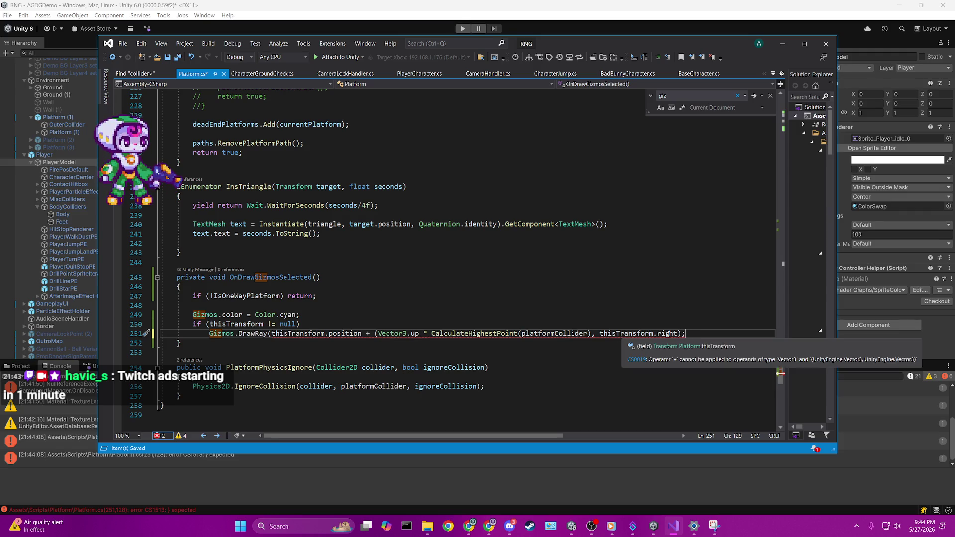
pyautogui.press('Up')
pyautogui.press('Up')
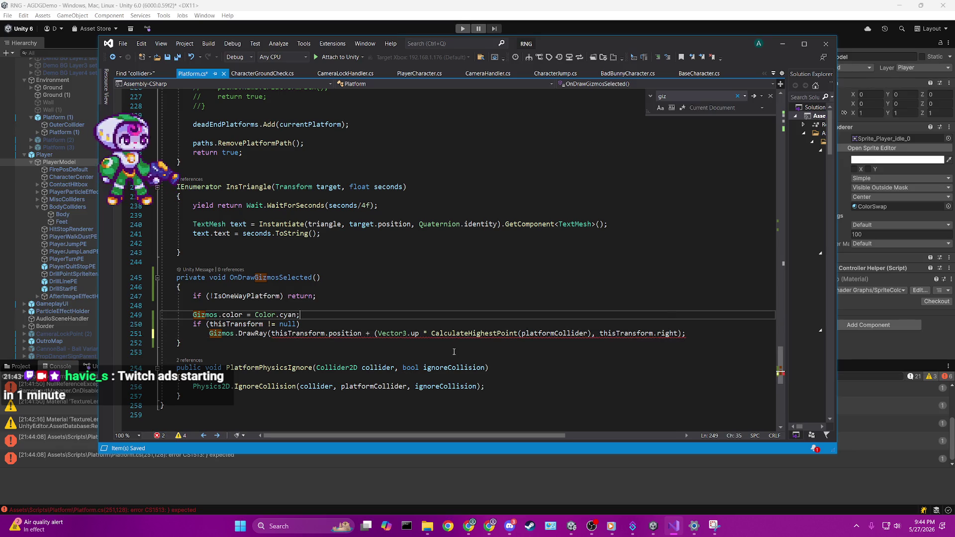
pyautogui.moveTo(497, 333)
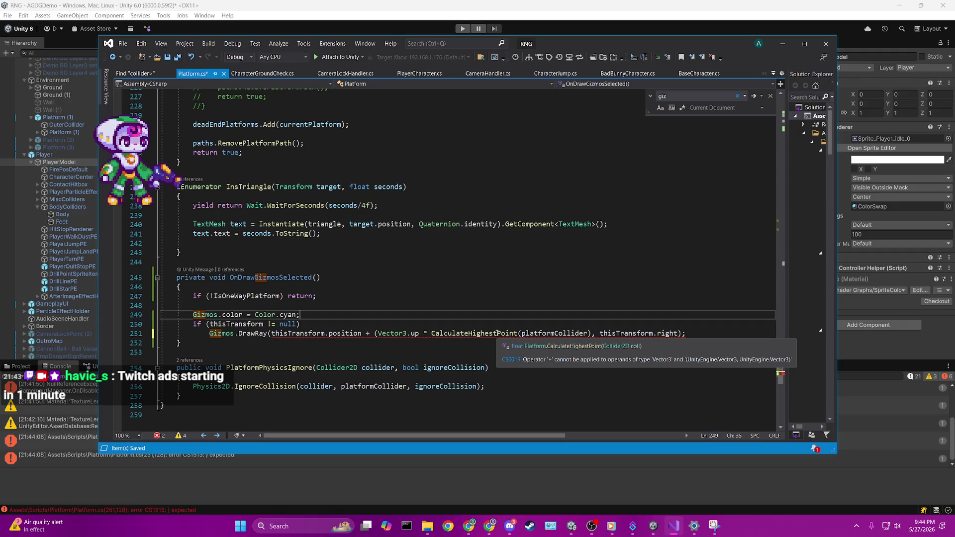
pyautogui.moveTo(346, 334)
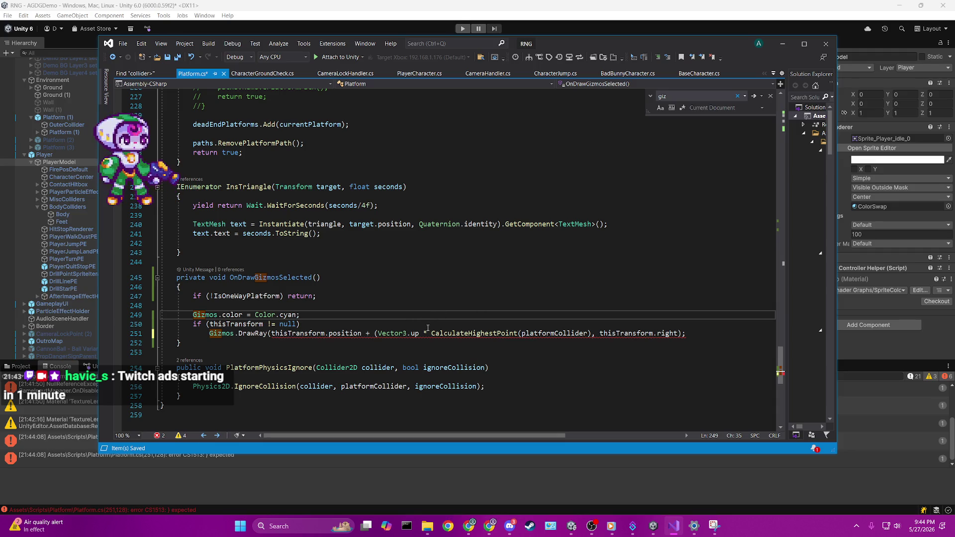
pyautogui.moveTo(427, 330)
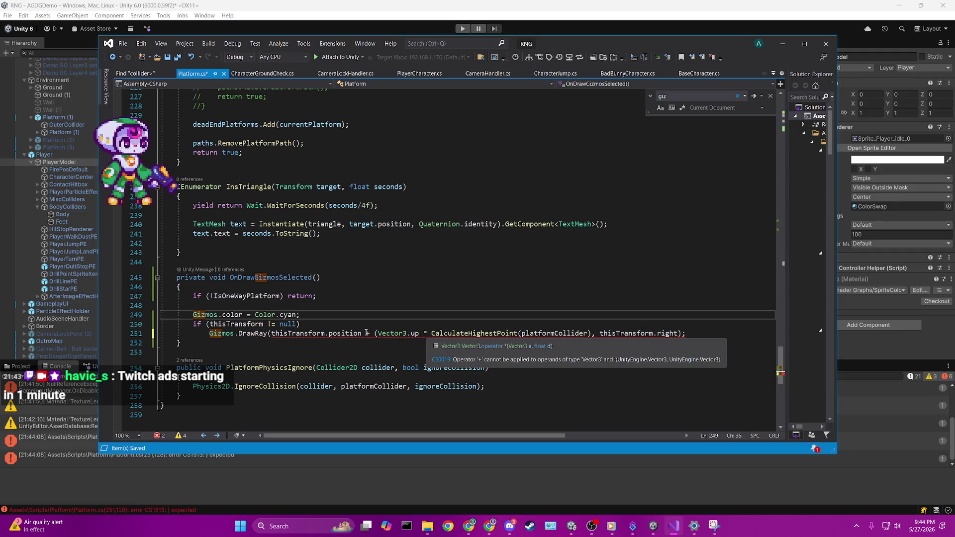
pyautogui.click(358, 277)
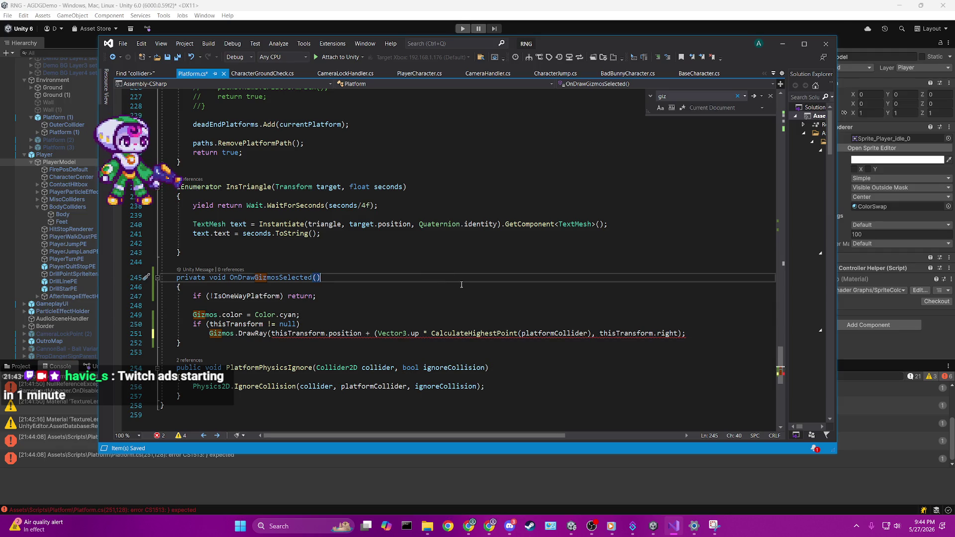
pyautogui.moveTo(451, 333)
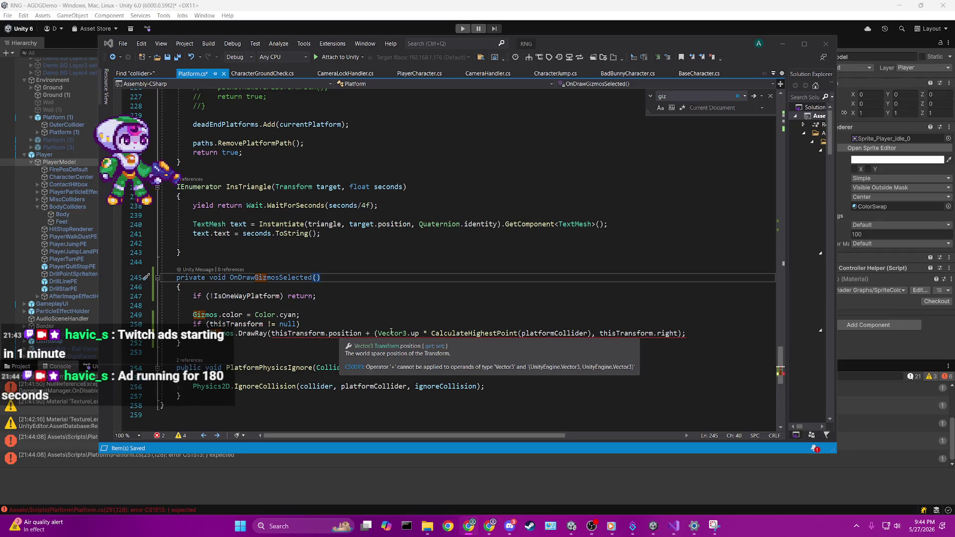
# Delete the faulty upward offset term from the DrawRay start point.
pyautogui.press('Down')
pyautogui.press('Down')
pyautogui.press('Down')
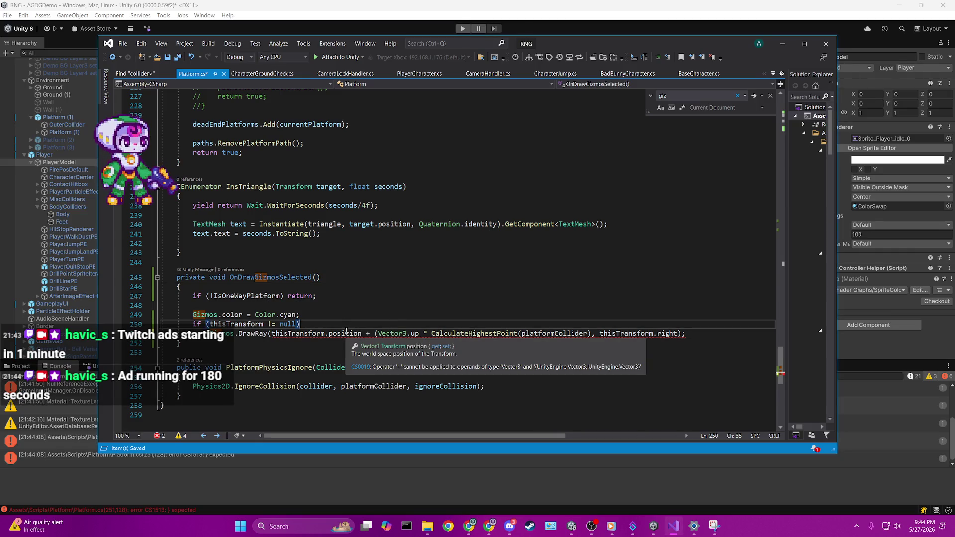
pyautogui.press('Up')
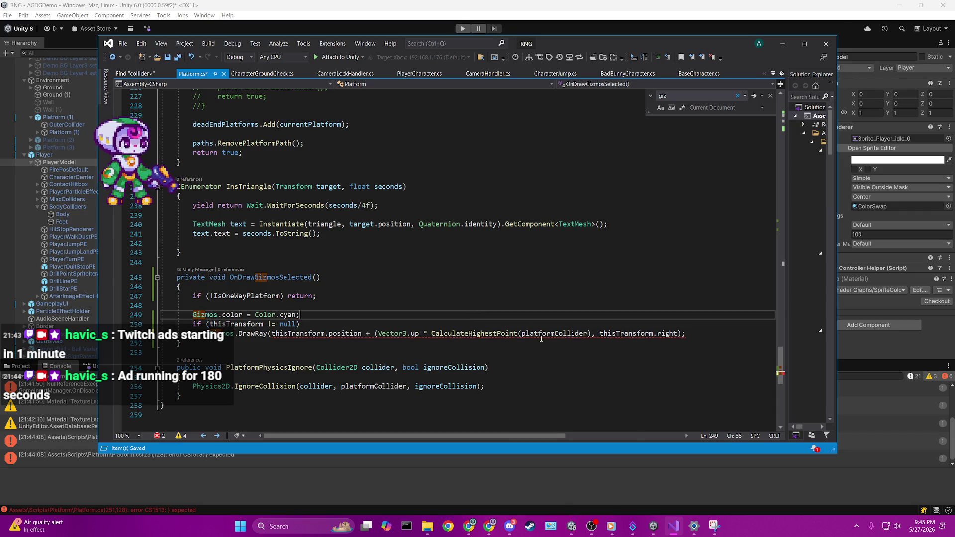
pyautogui.moveTo(540, 335)
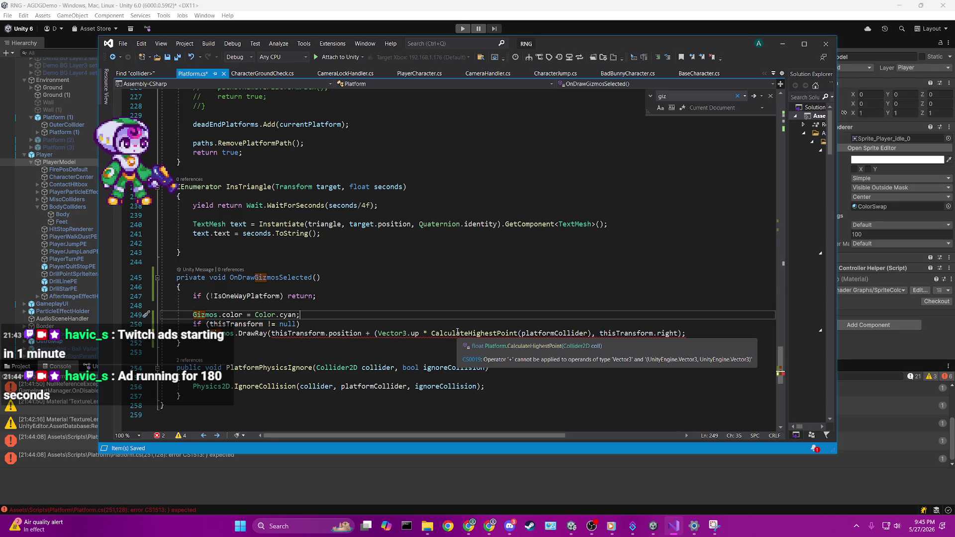
pyautogui.press('Up')
pyautogui.press('Up')
pyautogui.press('End')
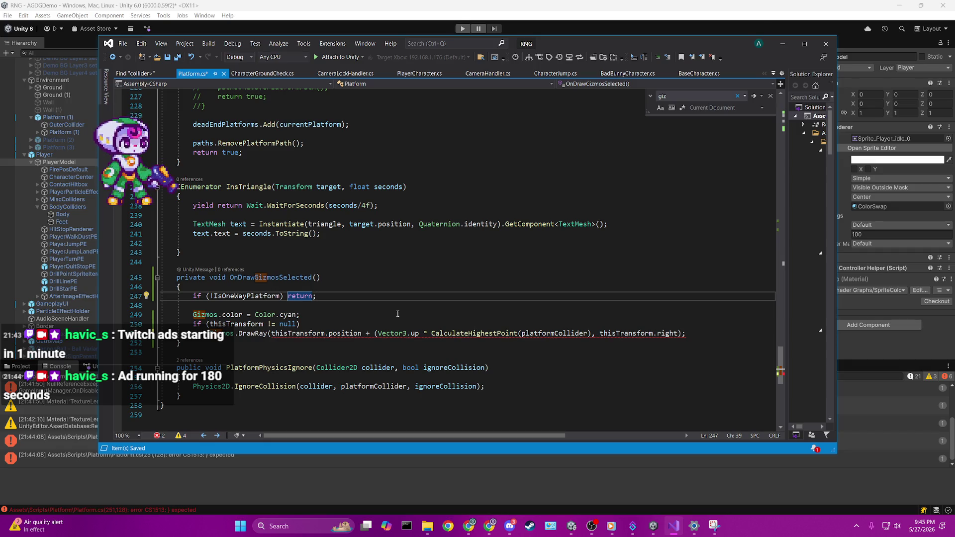
pyautogui.moveTo(592, 333)
pyautogui.mouseDown()
pyautogui.moveTo(348, 333)
pyautogui.moveTo(418, 327)
pyautogui.moveTo(374, 333)
pyautogui.mouseUp()
pyautogui.press('BackSpace')
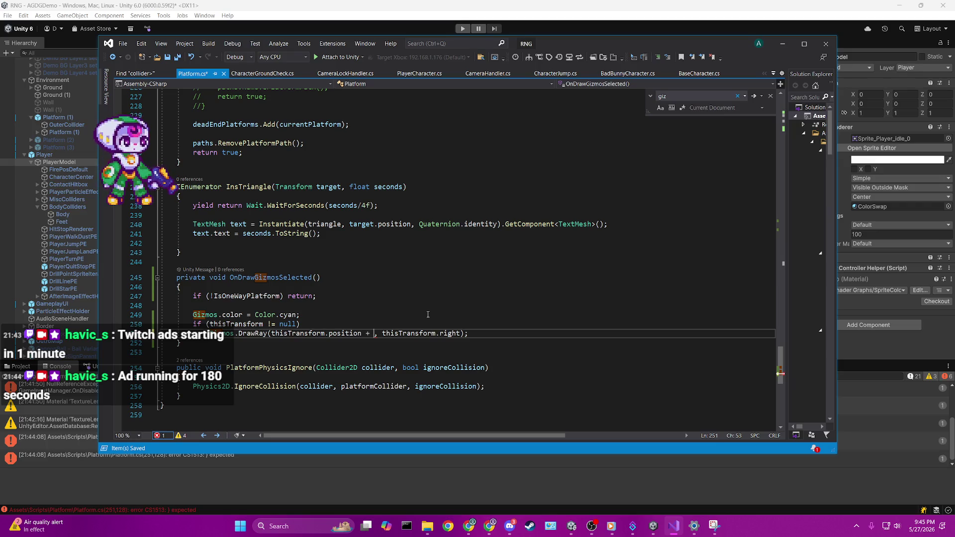
# Rebuild the DrawRay start offset as Vector3.up * CalculateHighestPoint(platformCollider).
pyautogui.write('Vector3.up')
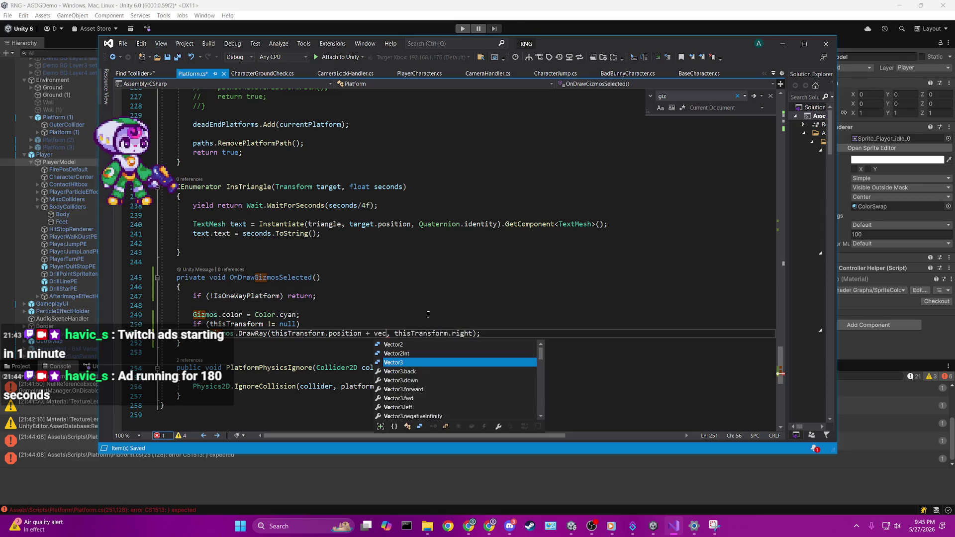
pyautogui.press('Escape')
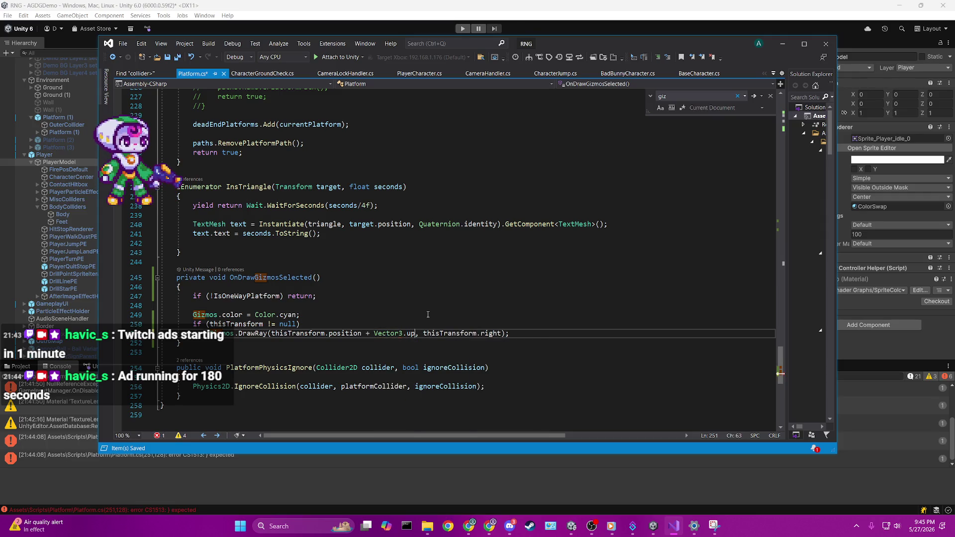
pyautogui.write('*')
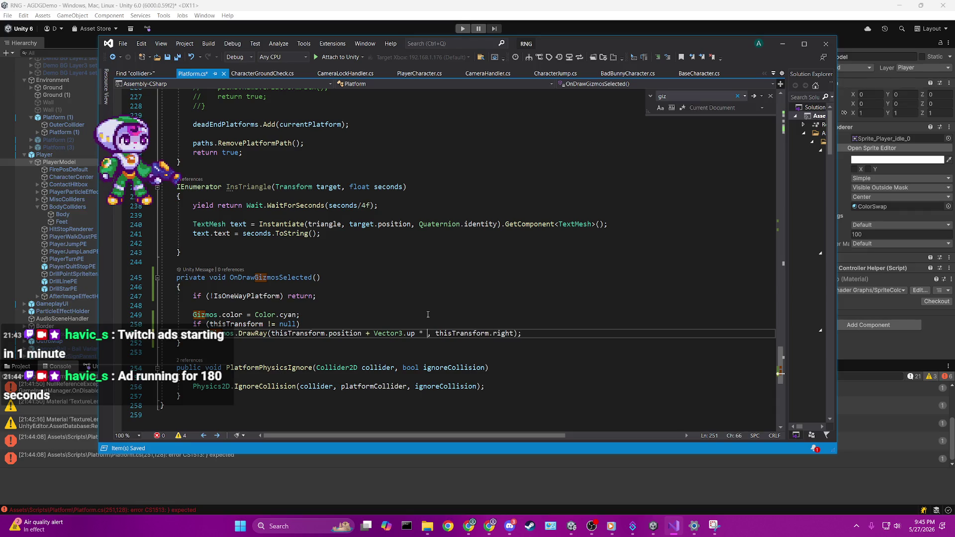
pyautogui.write('float highestPointCollider = CalculateHighestPoint(platformCollider);')
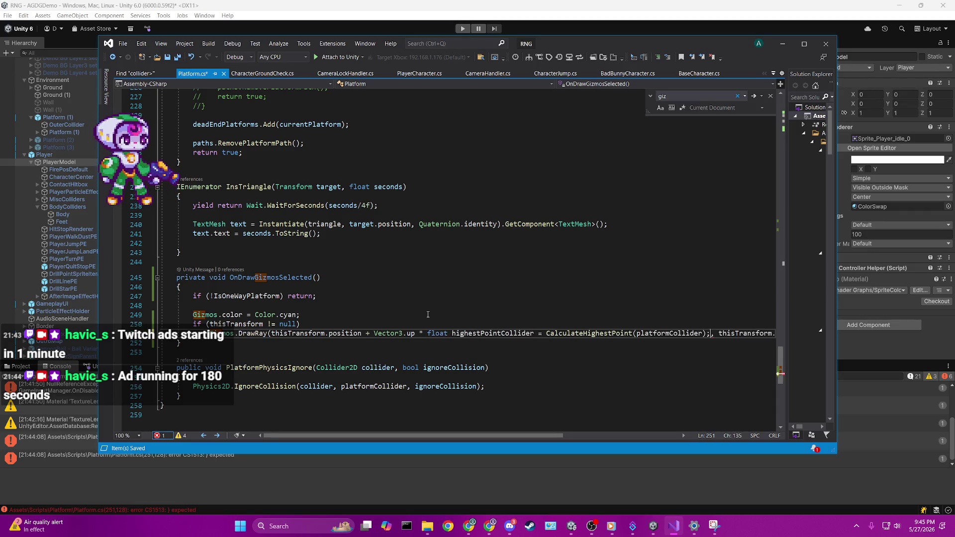
pyautogui.hotkey('ctrl', 'Left')
pyautogui.hotkey('ctrl', 'Left')
pyautogui.hotkey('ctrl', 'Left')
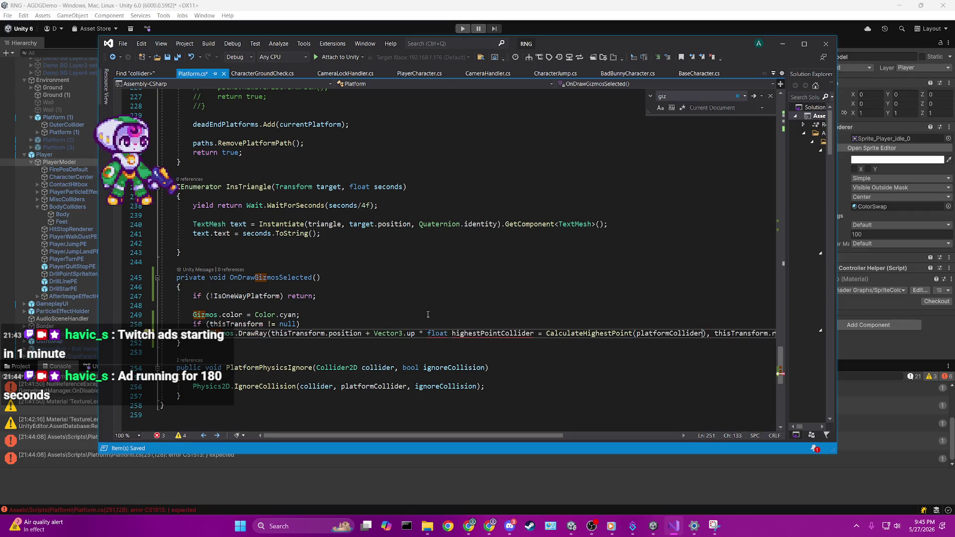
pyautogui.press('BackSpace')
pyautogui.press('BackSpace')
pyautogui.press('BackSpace')
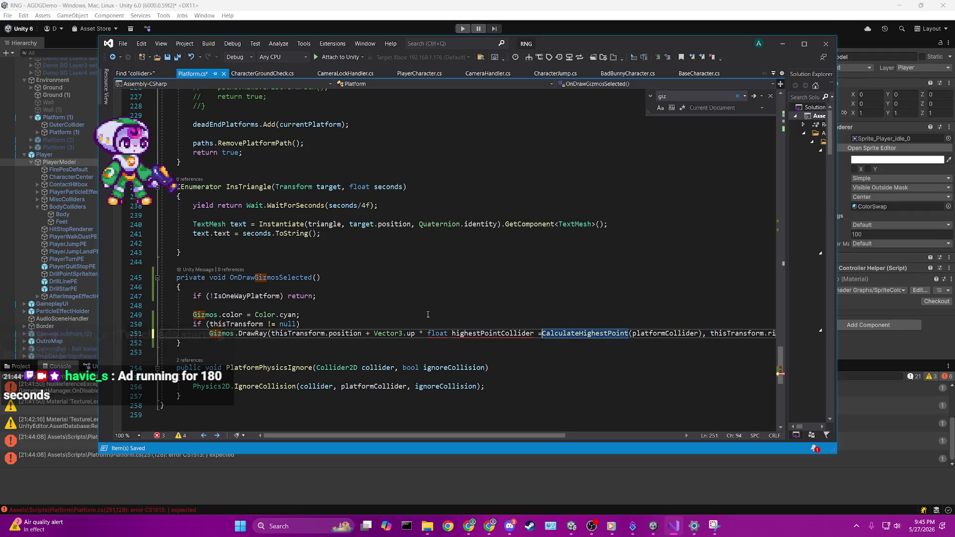
pyautogui.press('BackSpace')
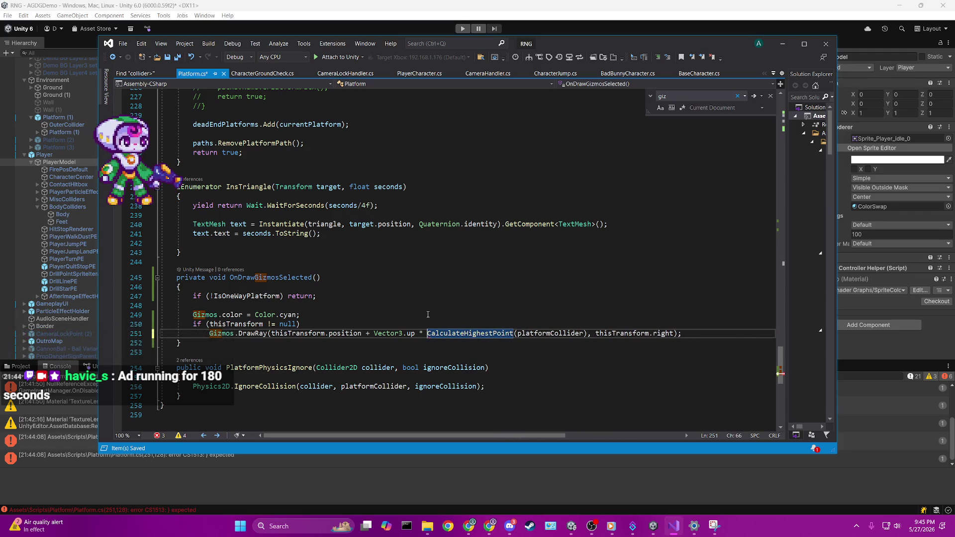
# Wrap the offset multiplication in parentheses after thisTransform.position +.
pyautogui.click(427, 314)
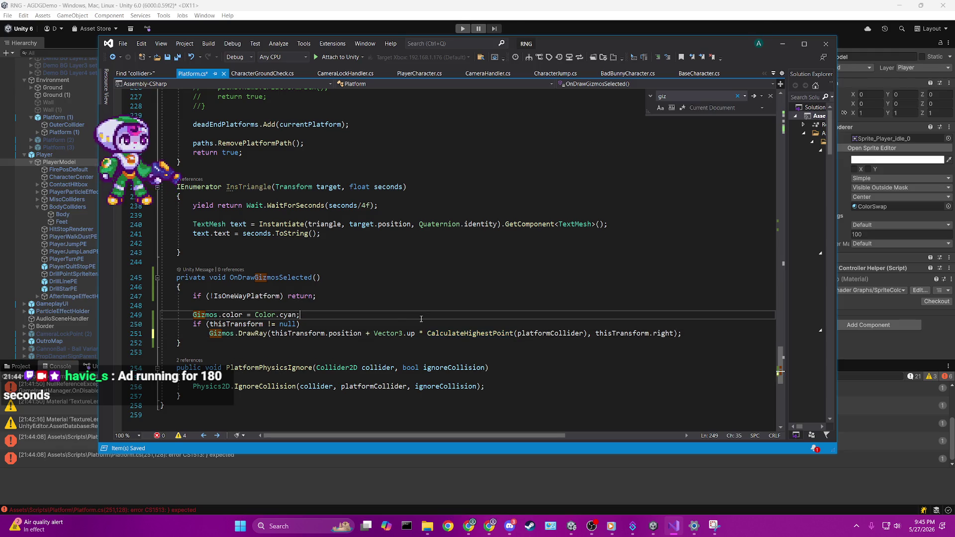
pyautogui.click(374, 333)
pyautogui.write('(')
pyautogui.click(592, 333)
pyautogui.write(')')
# Save Platform.cs with no errors so Unity recompiles the script.
pyautogui.click(641, 286)
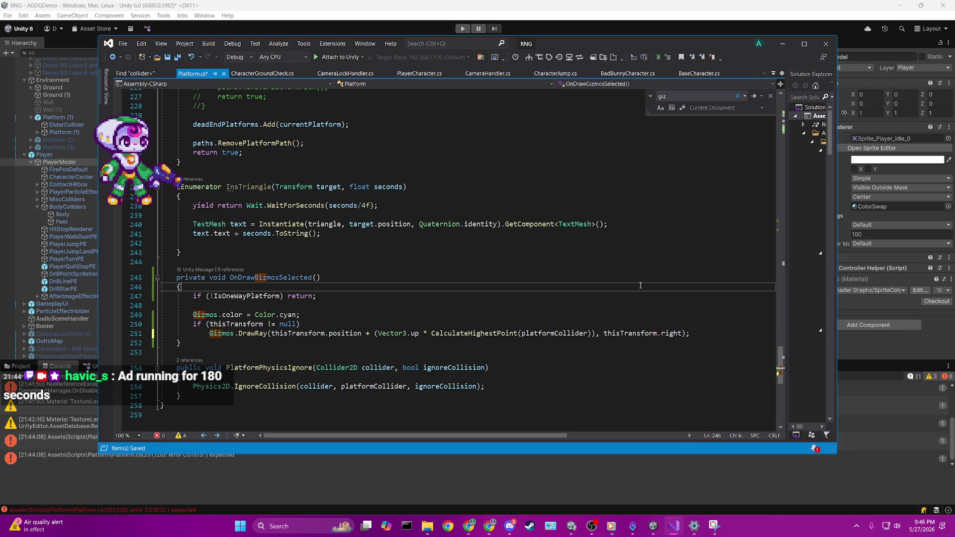
pyautogui.click(596, 341)
pyautogui.write('s')
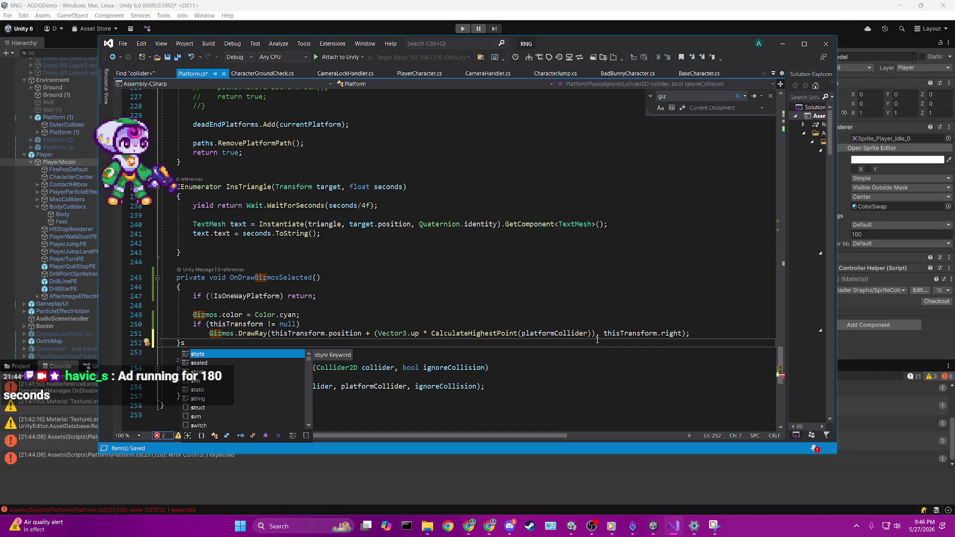
pyautogui.press('BackSpace')
pyautogui.hotkey('ctrl', 's')
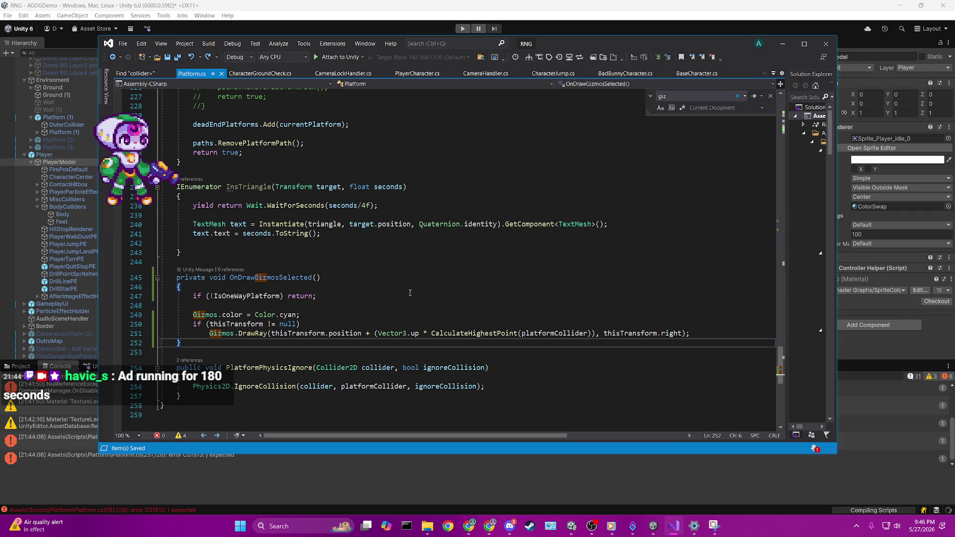
pyautogui.click(687, 332)
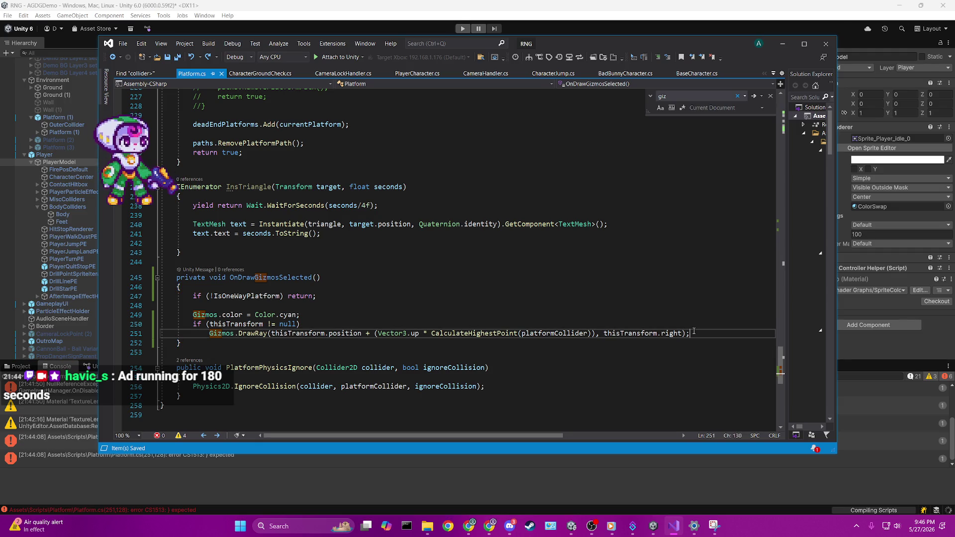
# Add a Gizmos.color = color.magenta; line and wrap the block in braces under the null check.
pyautogui.press('Return')
pyautogui.write('Gizmos.color')
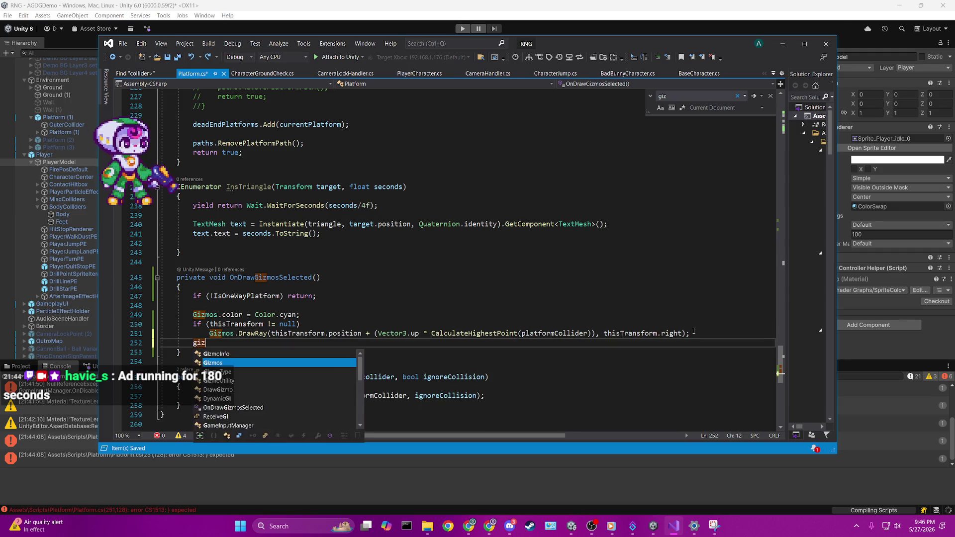
pyautogui.write(' = color.')
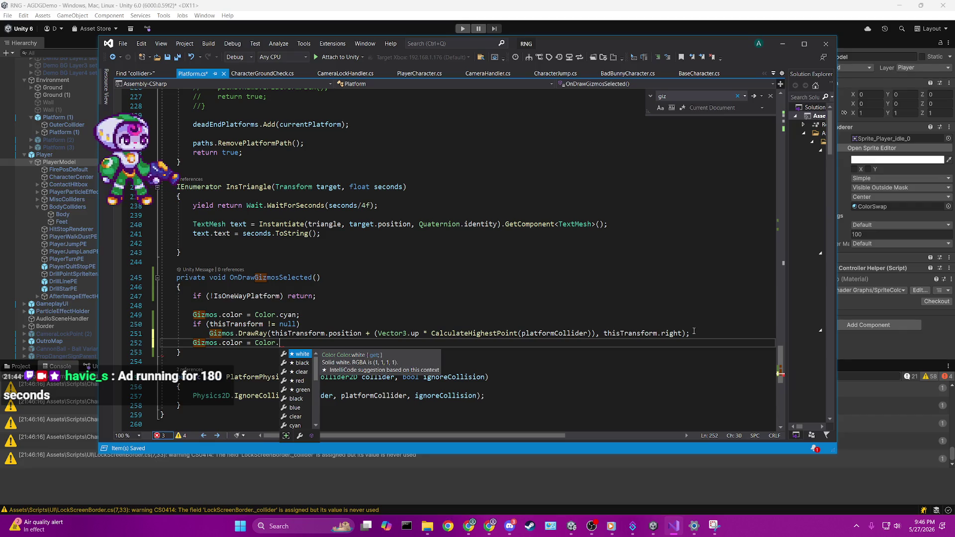
pyautogui.write('magenta;')
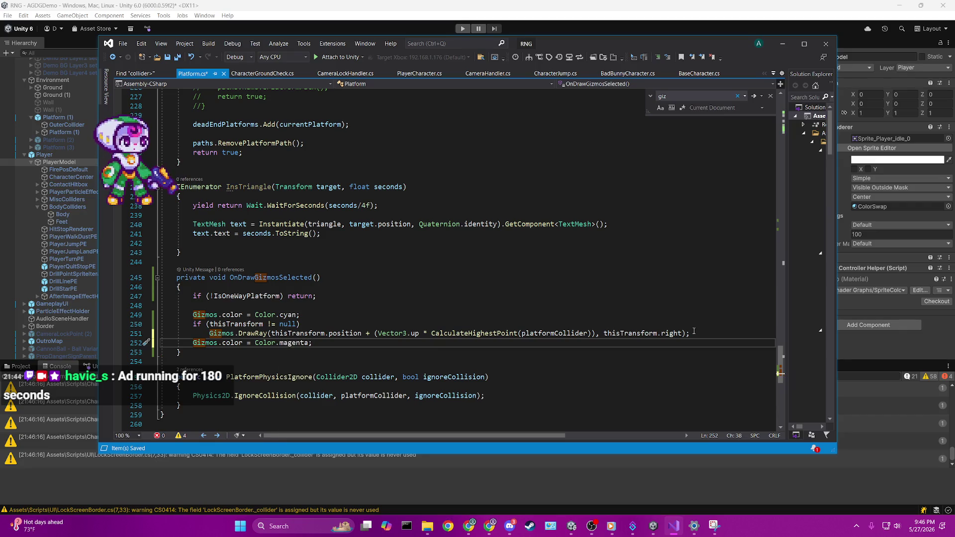
pyautogui.press('Return')
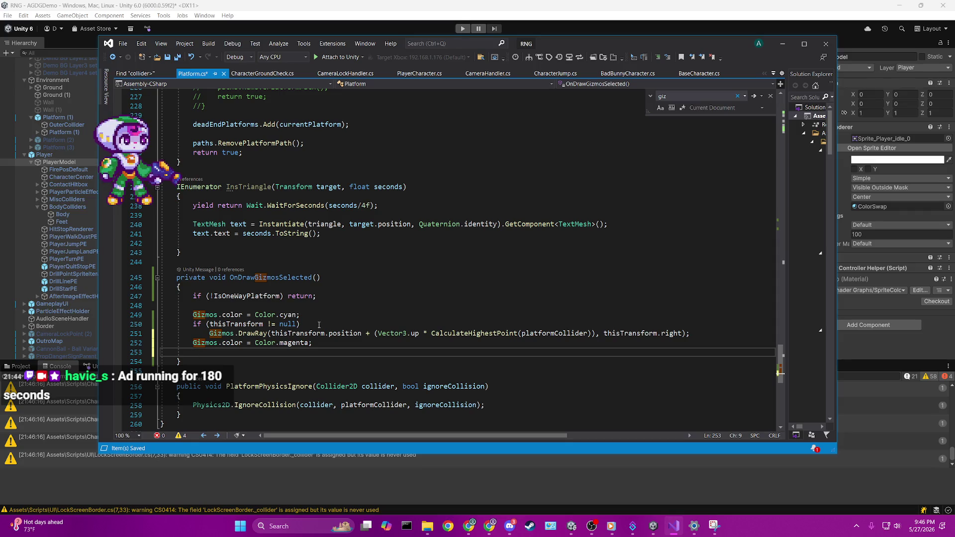
pyautogui.click(430, 324)
pyautogui.press('Return')
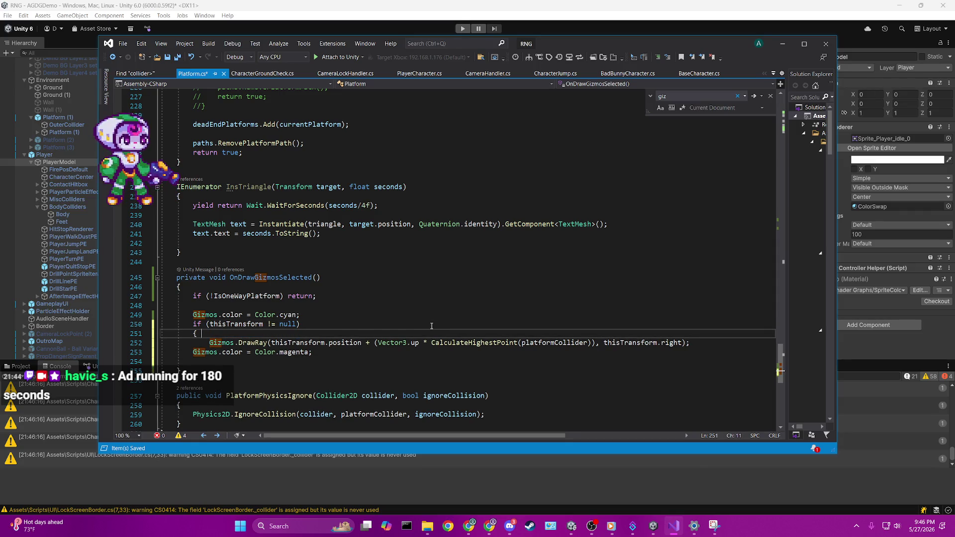
pyautogui.write('{')
pyautogui.click(351, 354)
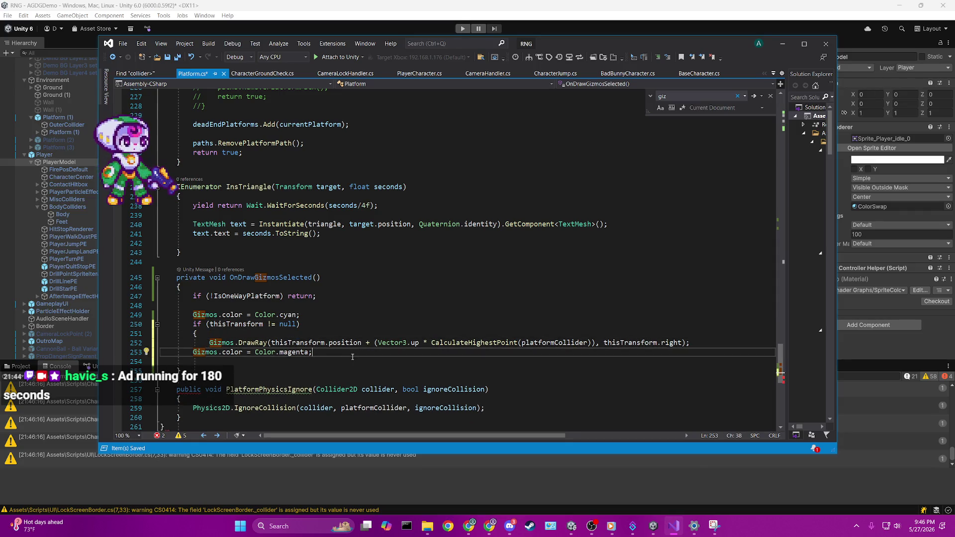
pyautogui.press('Return')
pyautogui.write('}')
pyautogui.click(352, 355)
pyautogui.press('Return')
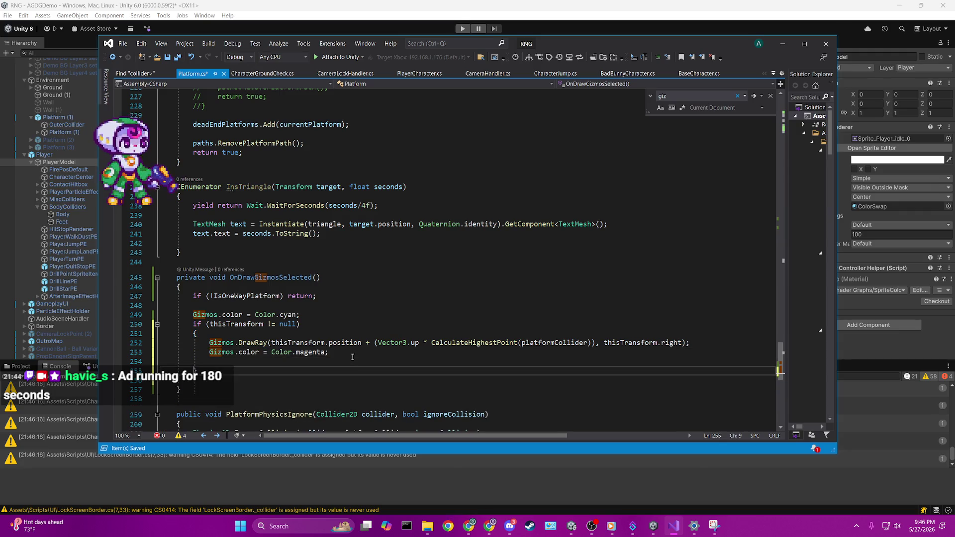
# Duplicate the DrawRay statement below the magenta line and comment out both lines with //.
pyautogui.moveTo(209, 343)
pyautogui.mouseDown()
pyautogui.moveTo(405, 360)
pyautogui.moveTo(693, 354)
pyautogui.moveTo(698, 342)
pyautogui.mouseUp()
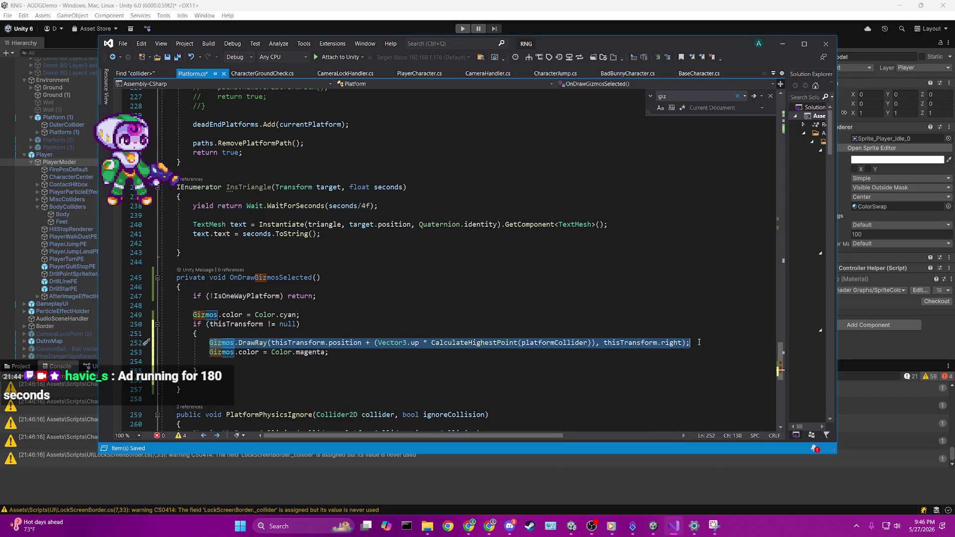
pyautogui.hotkey('ctrl', 'c')
pyautogui.click(315, 363)
pyautogui.hotkey('ctrl', 'v')
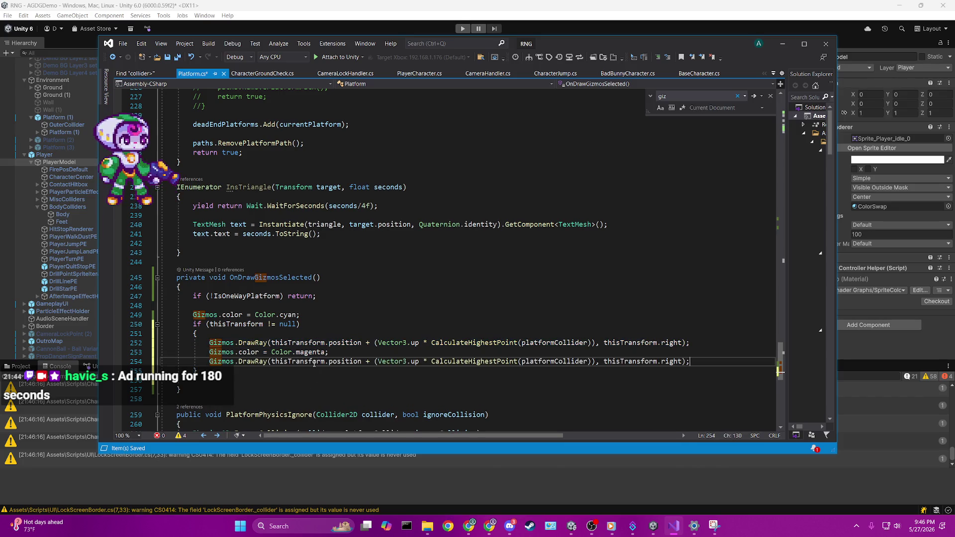
pyautogui.press('Home')
pyautogui.write('//')
pyautogui.hotkey('ctrl', 's')
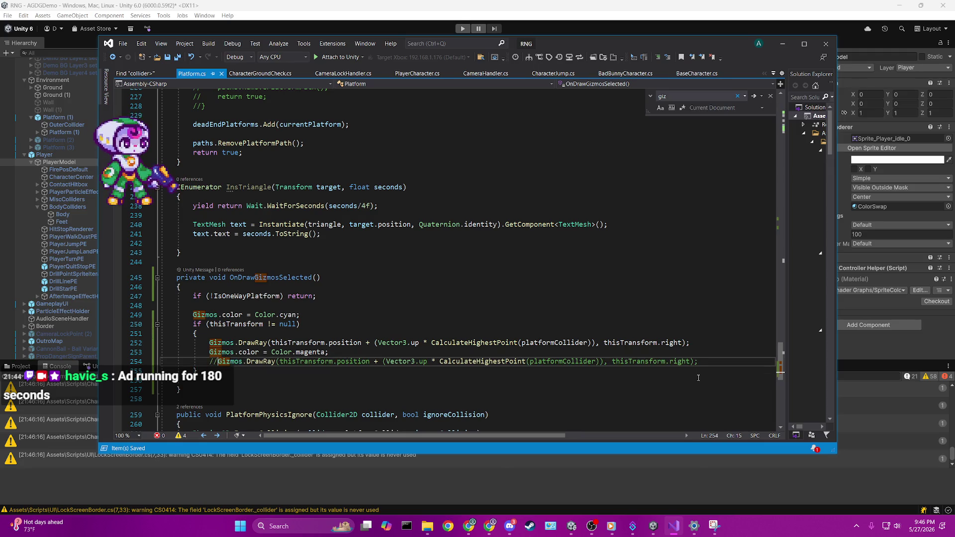
pyautogui.click(210, 351)
pyautogui.write('//')
pyautogui.click(345, 323)
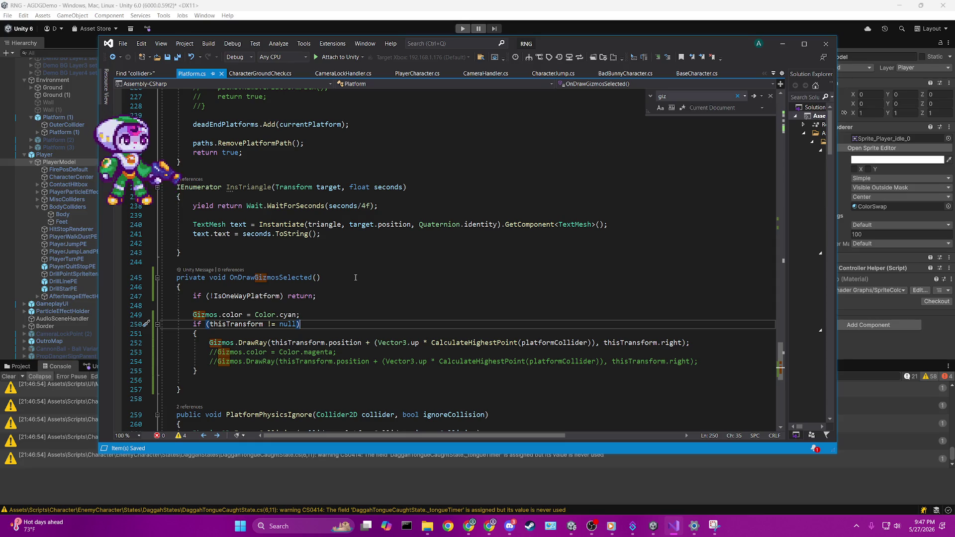
# Scroll up through Platform.cs to review it, then switch to Unity to compile.
pyautogui.scroll(20, 355, 277)
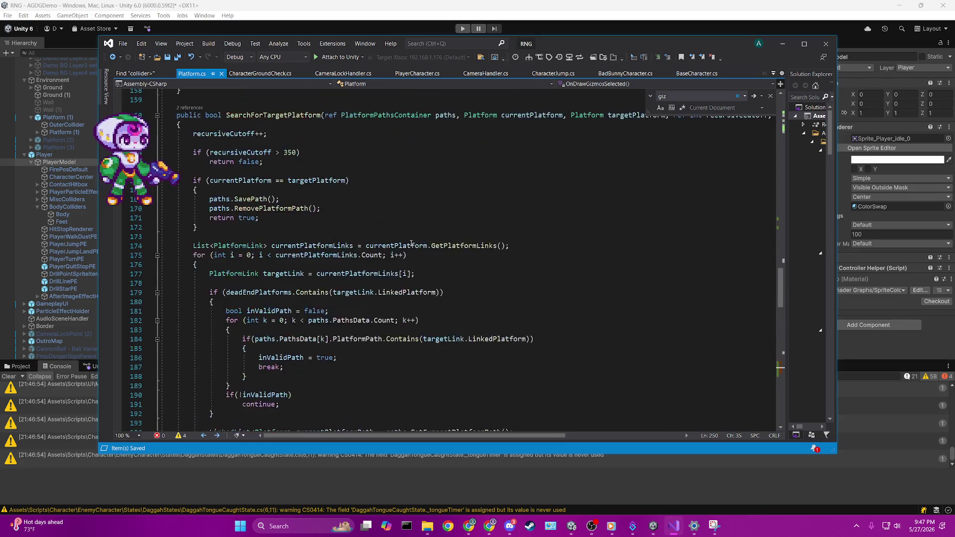
pyautogui.scroll(4, 381, 197)
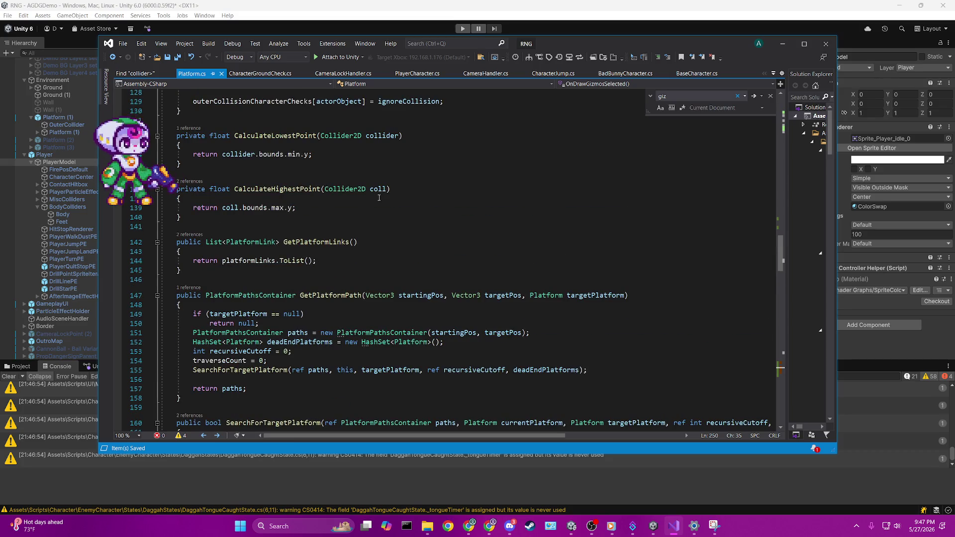
pyautogui.scroll(2, 379, 197)
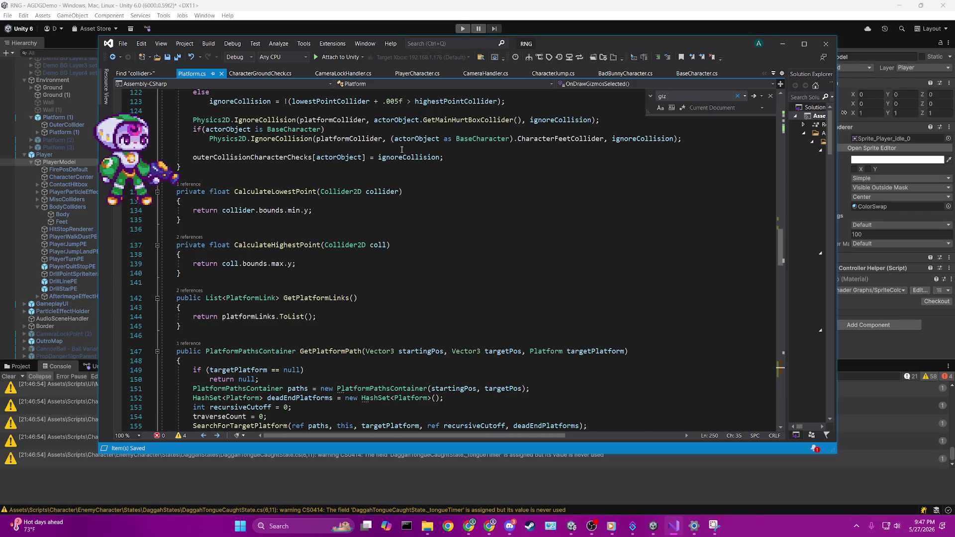
pyautogui.scroll(20, 445, 172)
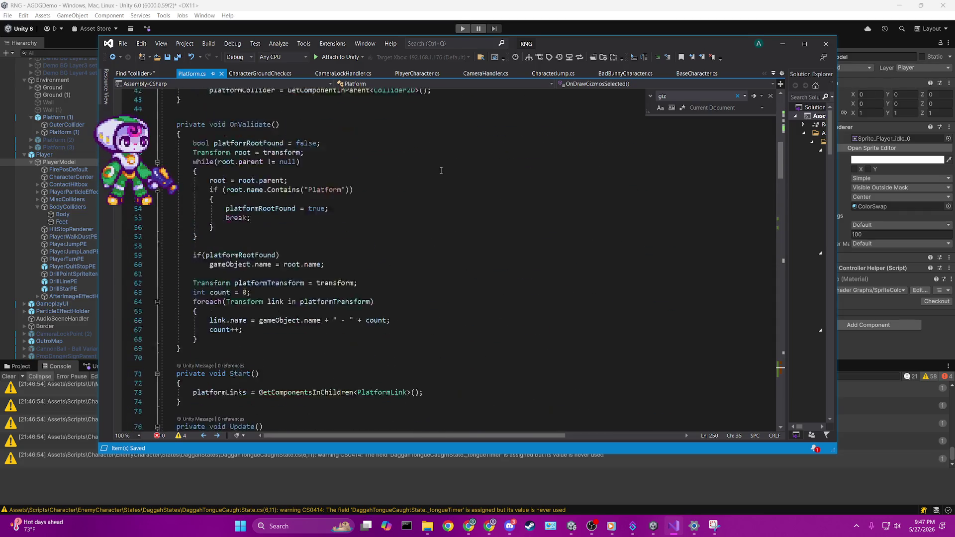
pyautogui.scroll(6, 440, 170)
pyautogui.scroll(-6, 440, 170)
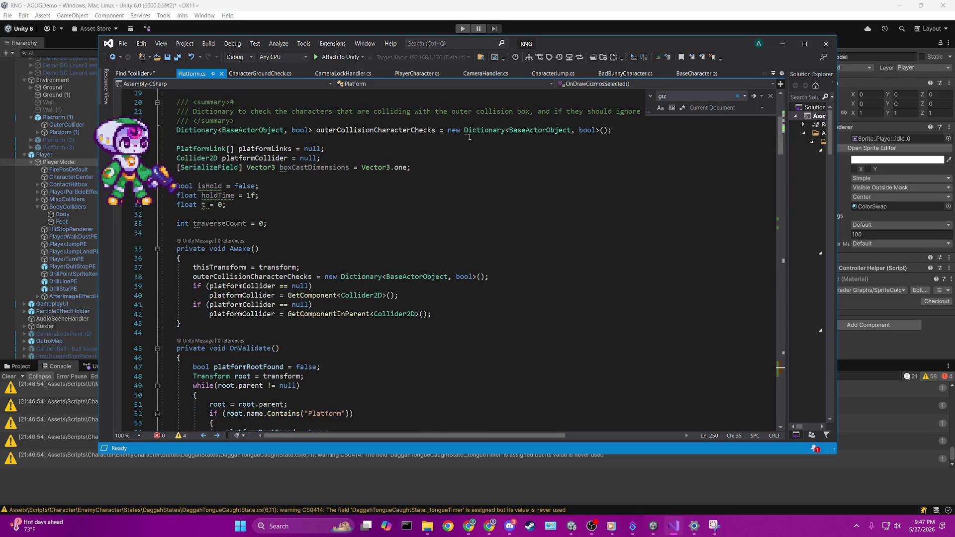
pyautogui.scroll(-9, 470, 137)
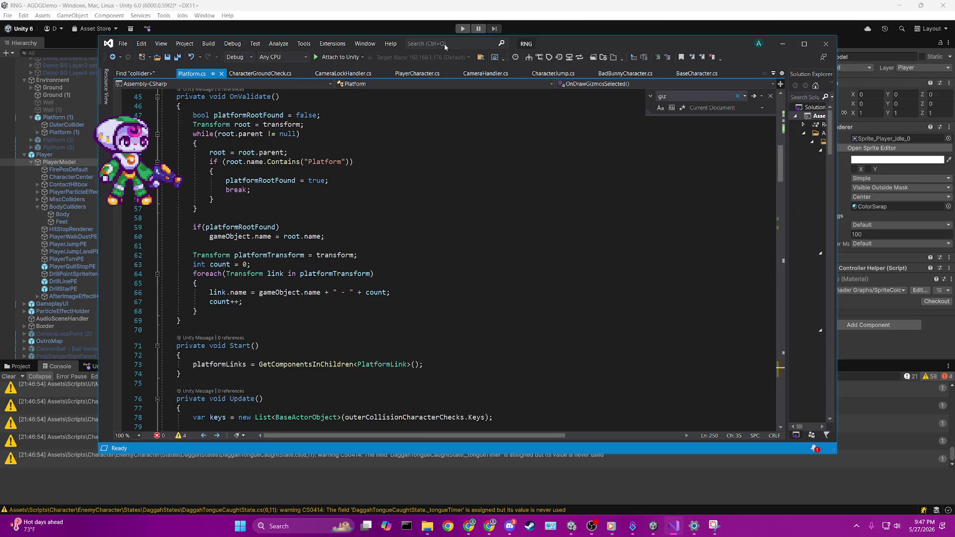
pyautogui.hotkey('alt', 'Tab')
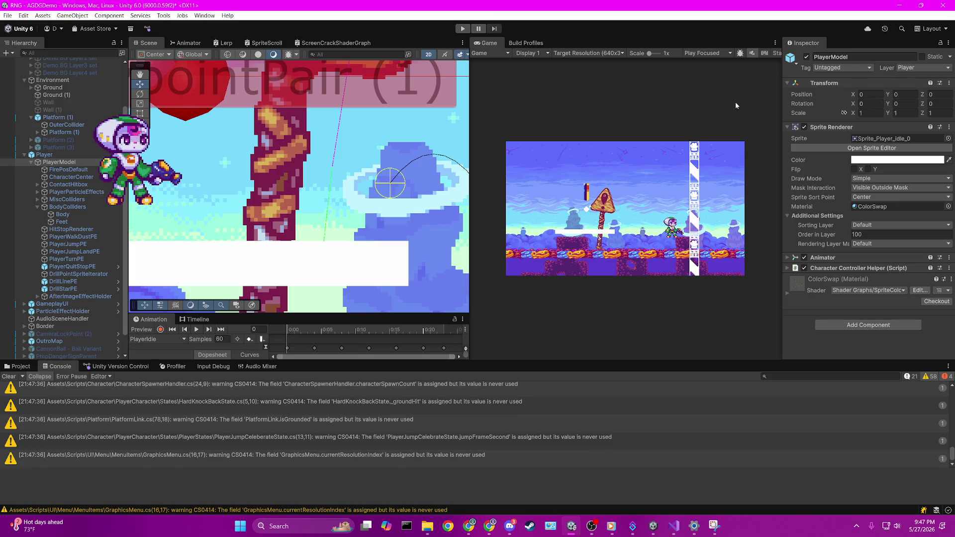
# Enter play mode and select the white Platform (1) to show its gizmo ray.
pyautogui.click(462, 28)
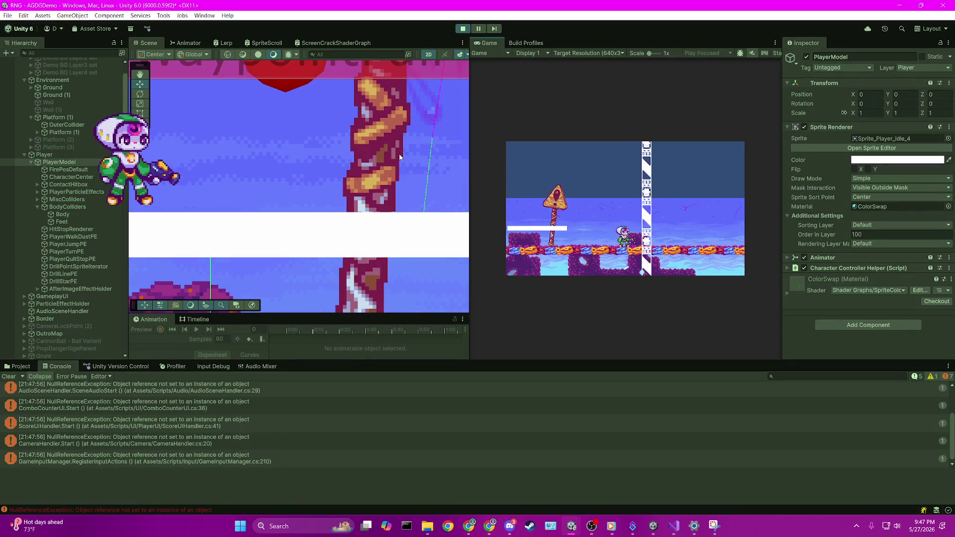
pyautogui.click(333, 267)
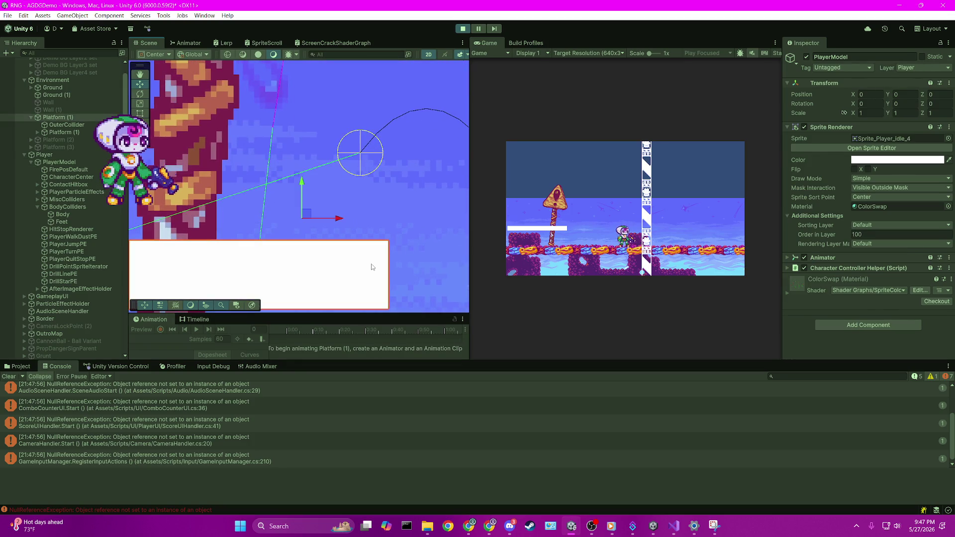
pyautogui.scroll(5, 379, 246)
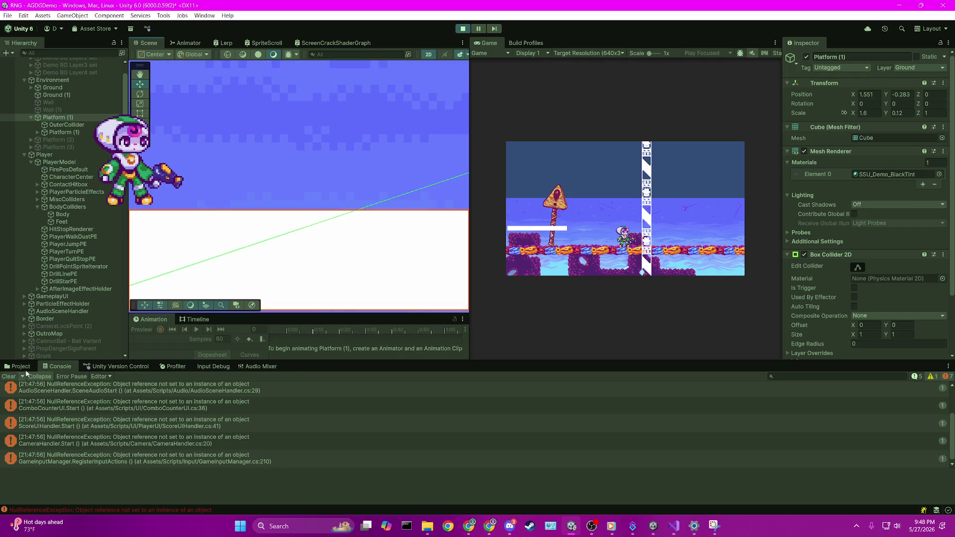
# Clear the Console's logged exceptions, zoom around the platform, and return to Visual Studio.
pyautogui.click(10, 377)
pyautogui.scroll(-3, 327, 274)
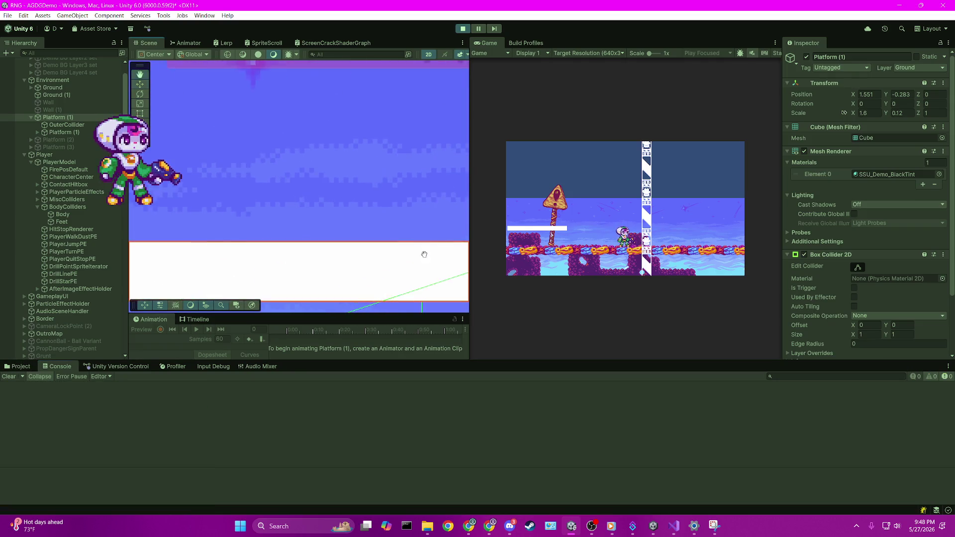
pyautogui.scroll(-2, 328, 209)
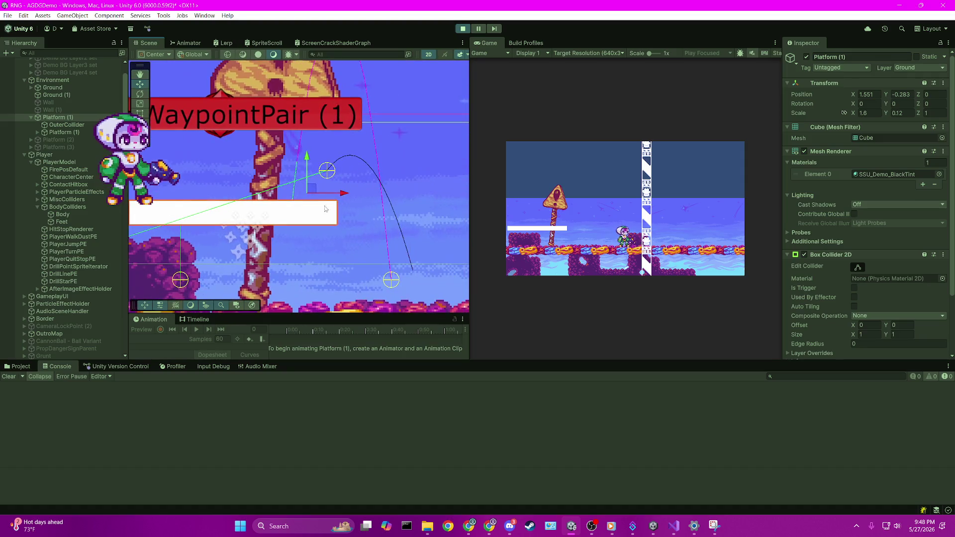
pyautogui.scroll(2, 328, 209)
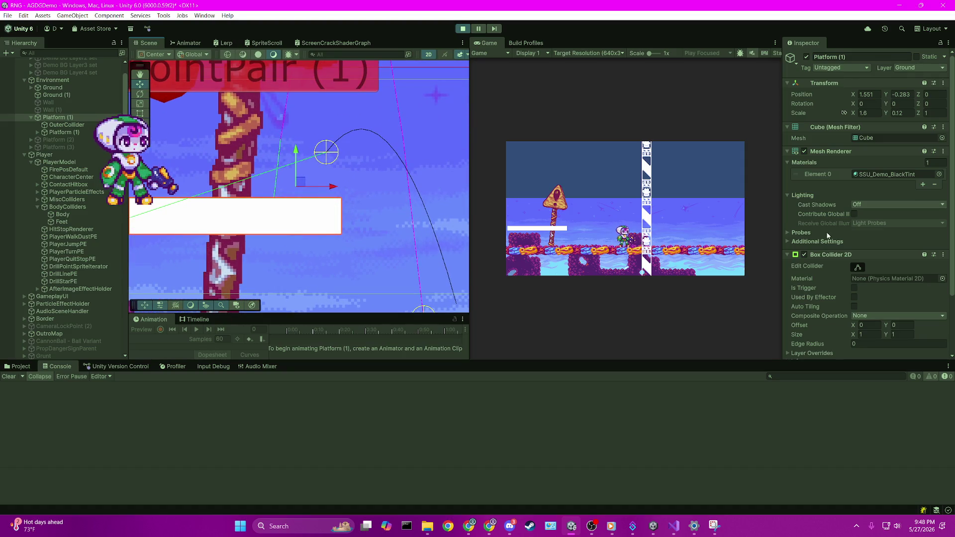
pyautogui.hotkey('alt', 'Tab')
pyautogui.scroll(-10, 334, 238)
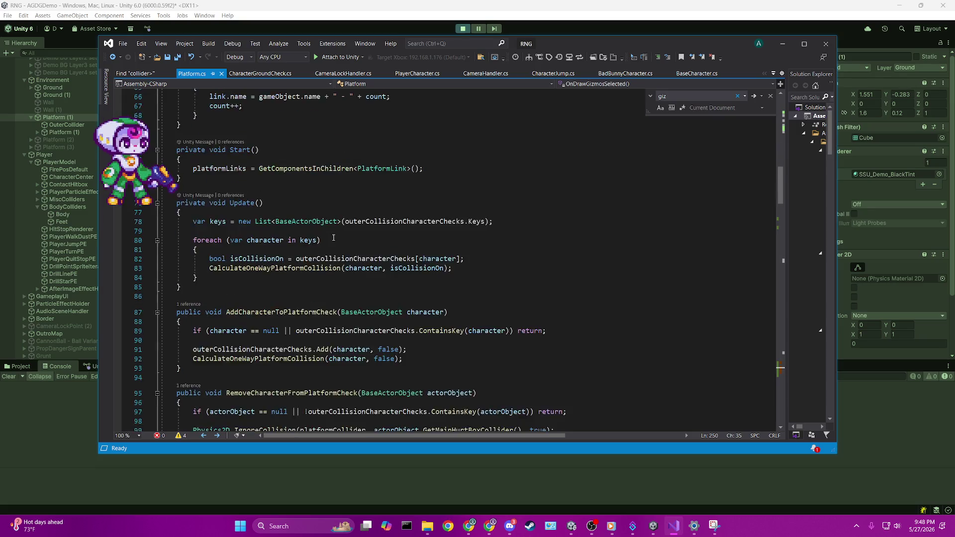
pyautogui.scroll(-20, 333, 238)
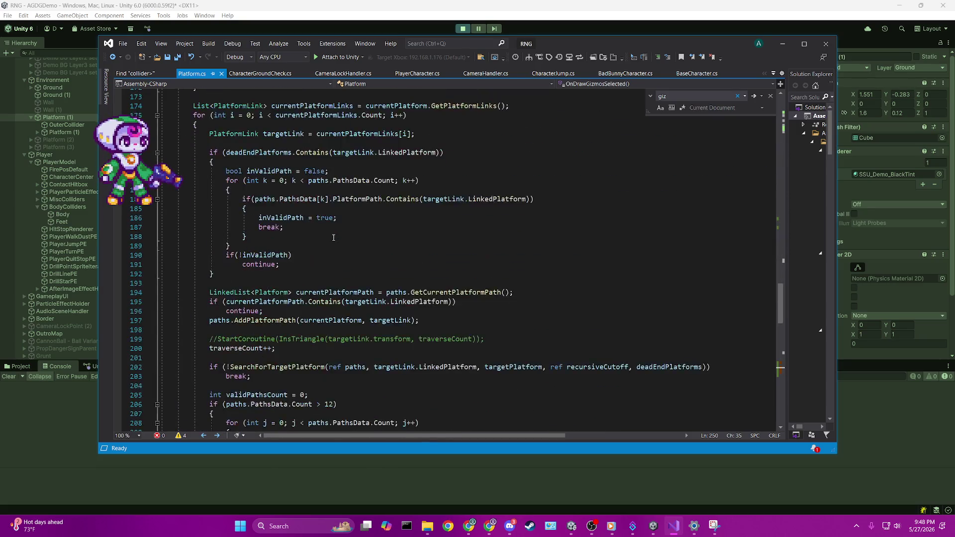
# Attach the debugger to Unity and set a breakpoint on the thisTransform null check.
pyautogui.scroll(-2, 333, 237)
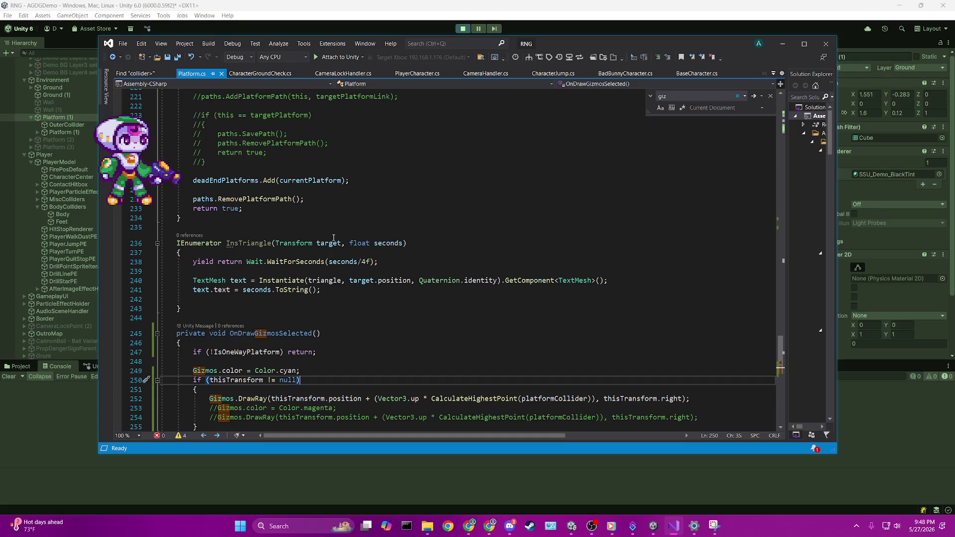
pyautogui.scroll(-3, 333, 238)
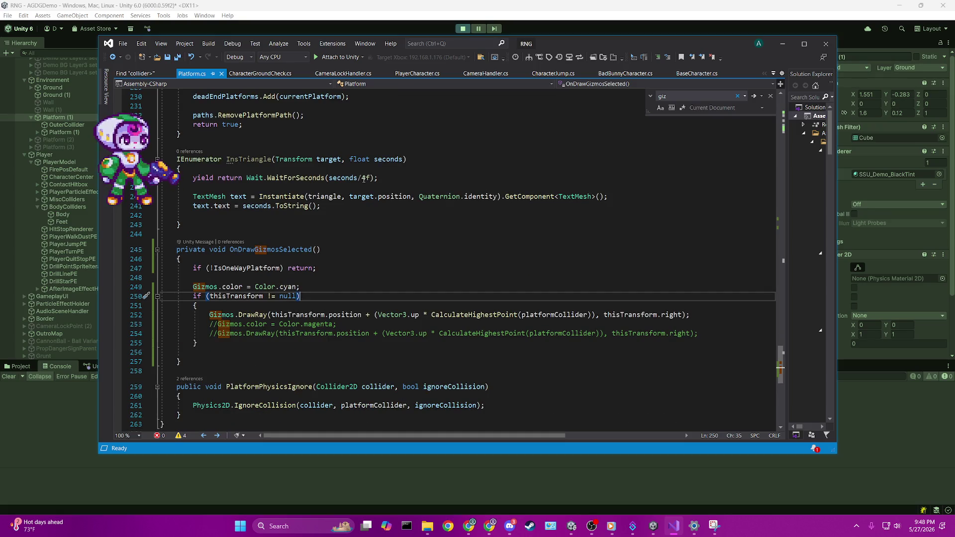
pyautogui.click(341, 57)
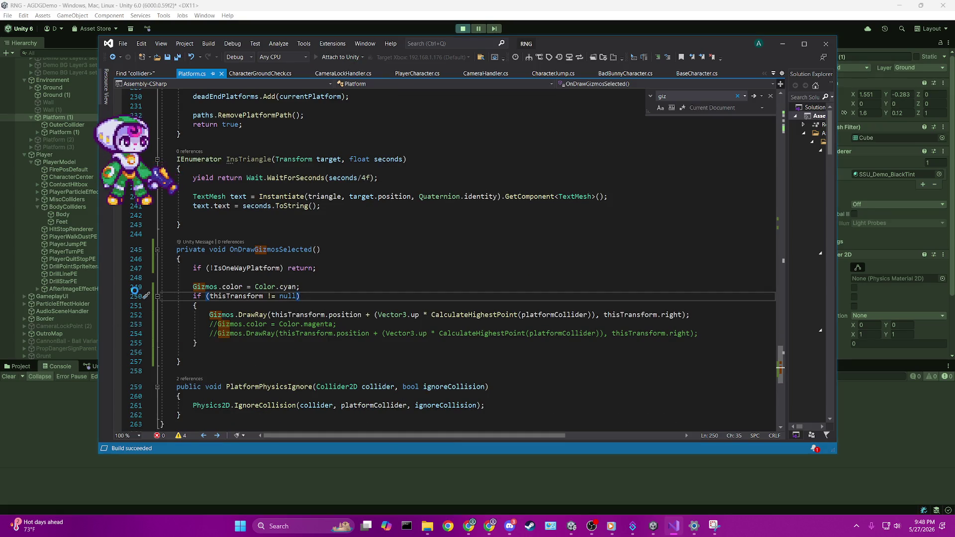
pyautogui.click(124, 296)
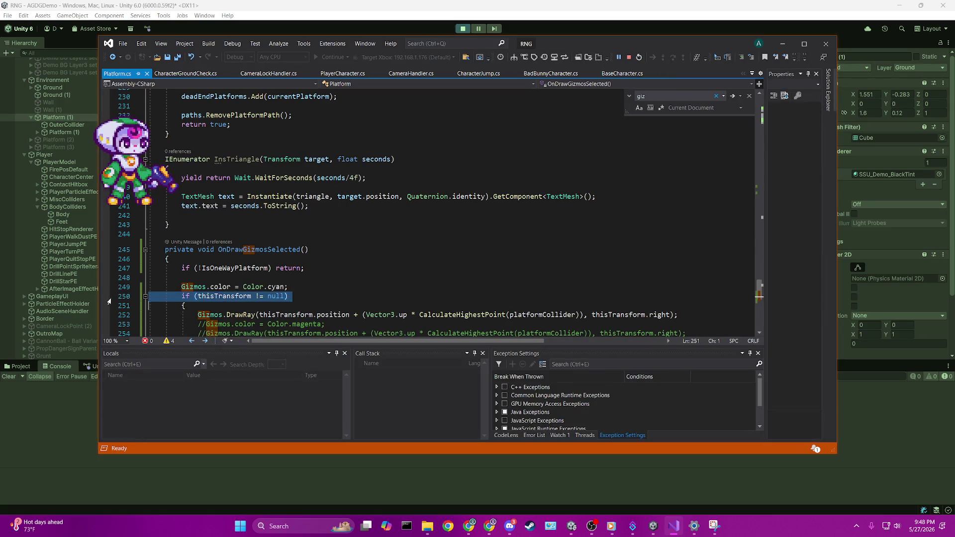
pyautogui.click(107, 297)
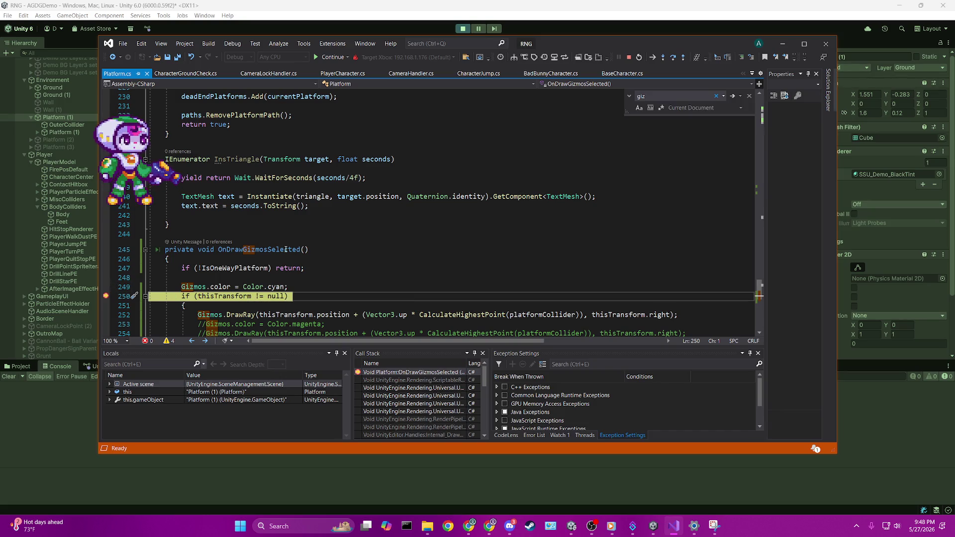
# Step to the DrawRay line, inspect platformCollider, then stop debugging so Unity leaves play mode.
pyautogui.press('F10')
pyautogui.scroll(-4, 288, 253)
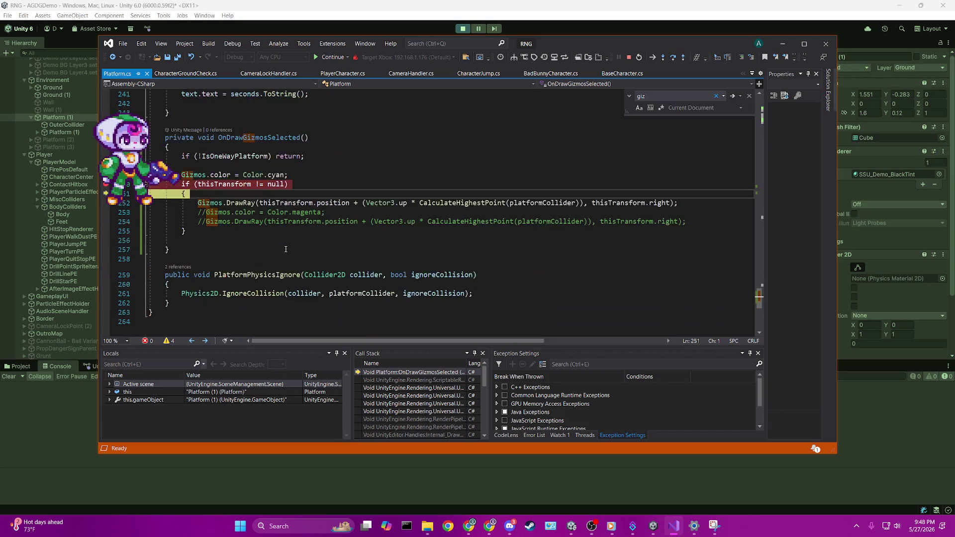
pyautogui.press('F10')
pyautogui.moveTo(331, 202)
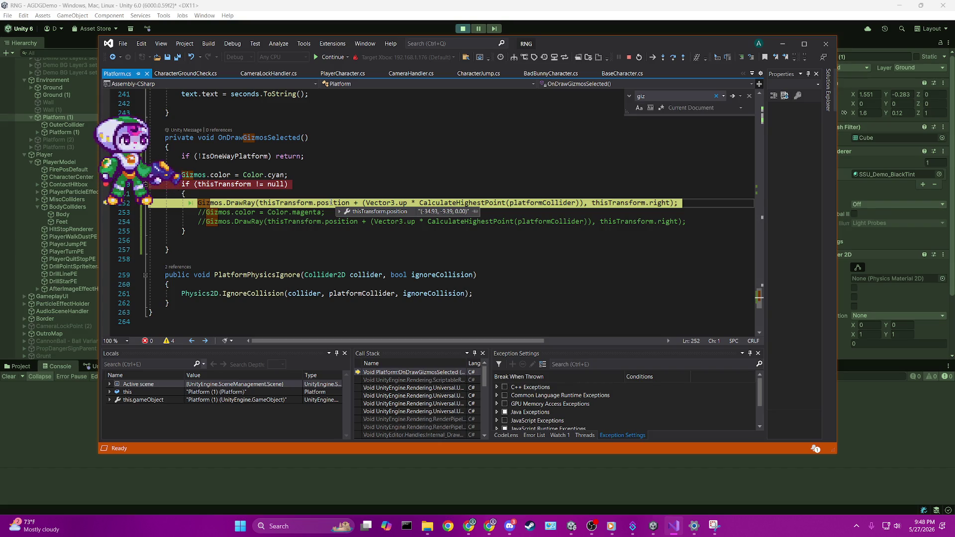
pyautogui.click(442, 166)
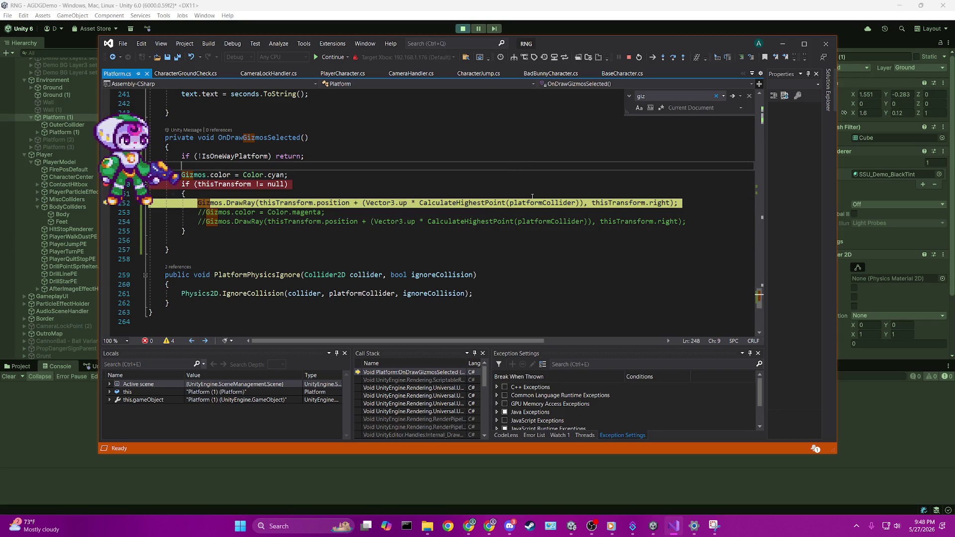
pyautogui.moveTo(535, 204)
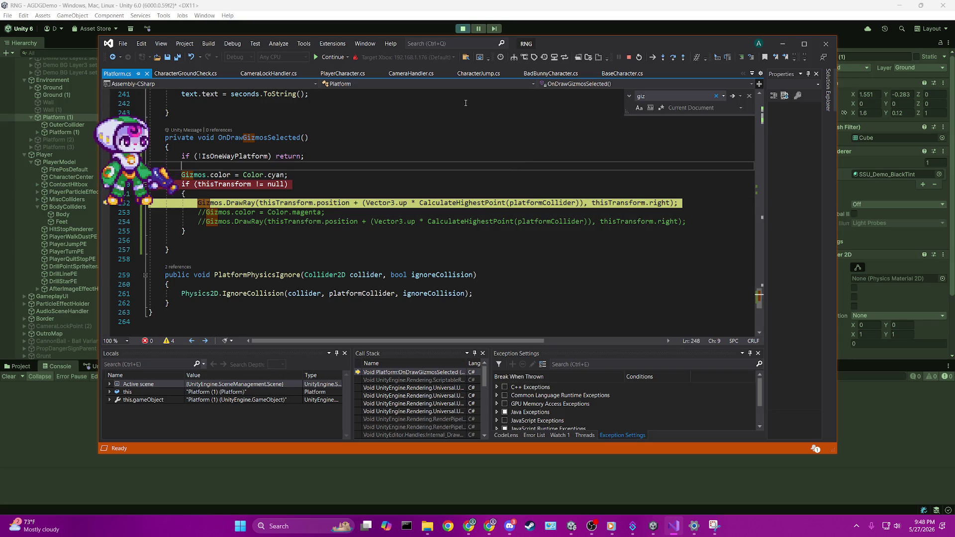
pyautogui.moveTo(646, 204)
pyautogui.press('Down')
pyautogui.press('End')
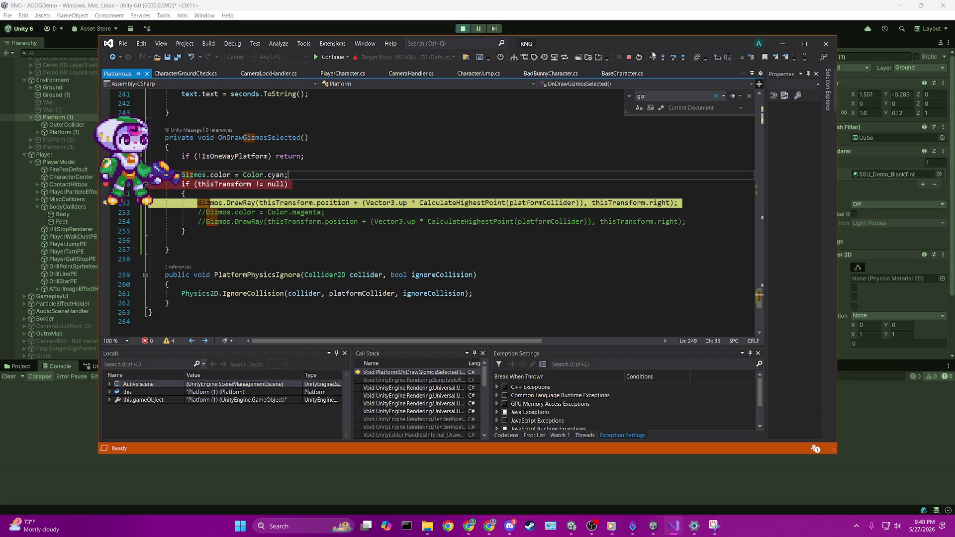
pyautogui.click(628, 57)
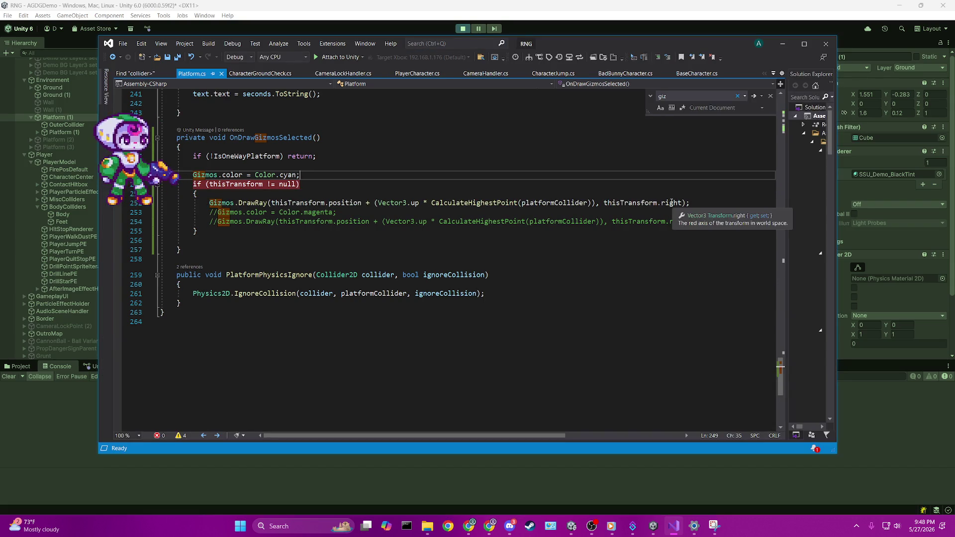
pyautogui.click(462, 29)
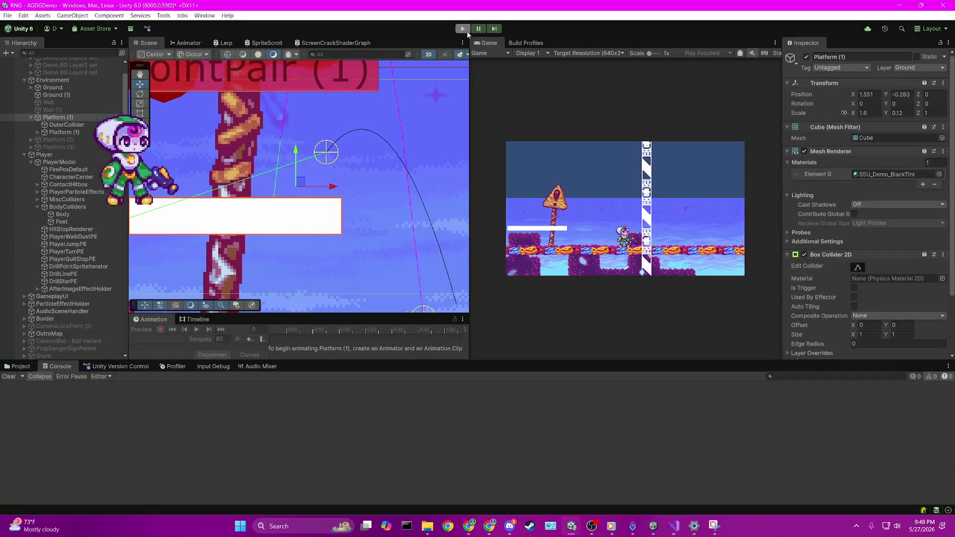
# Change the ray direction from thisTransform.right to Vector3.right and save.
pyautogui.hotkey('alt', 'Tab')
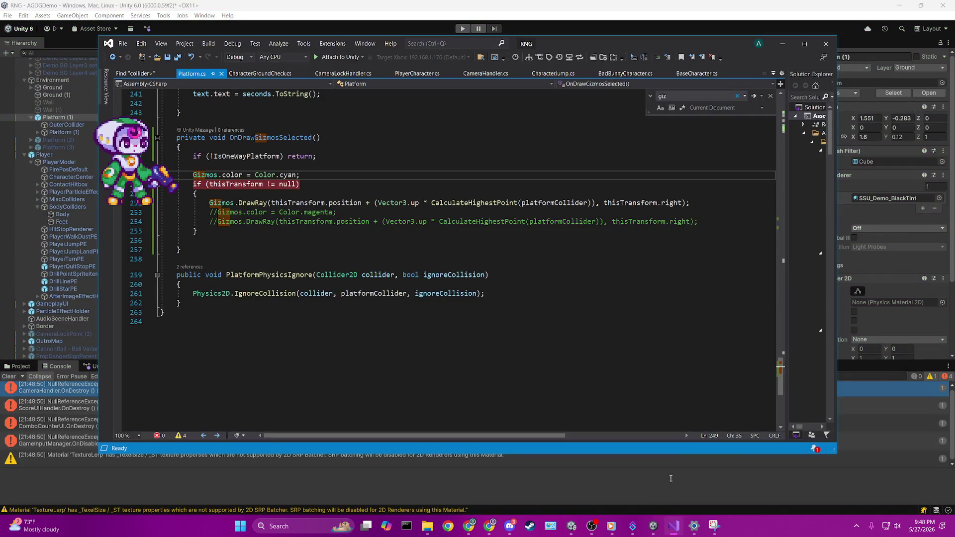
pyautogui.doubleClick(668, 202)
pyautogui.press('BackSpace')
pyautogui.hotkey('ctrl', 'BackSpace')
pyautogui.hotkey('ctrl', 'BackSpace')
pyautogui.write('th')
pyautogui.press('BackSpace')
pyautogui.press('BackSpace')
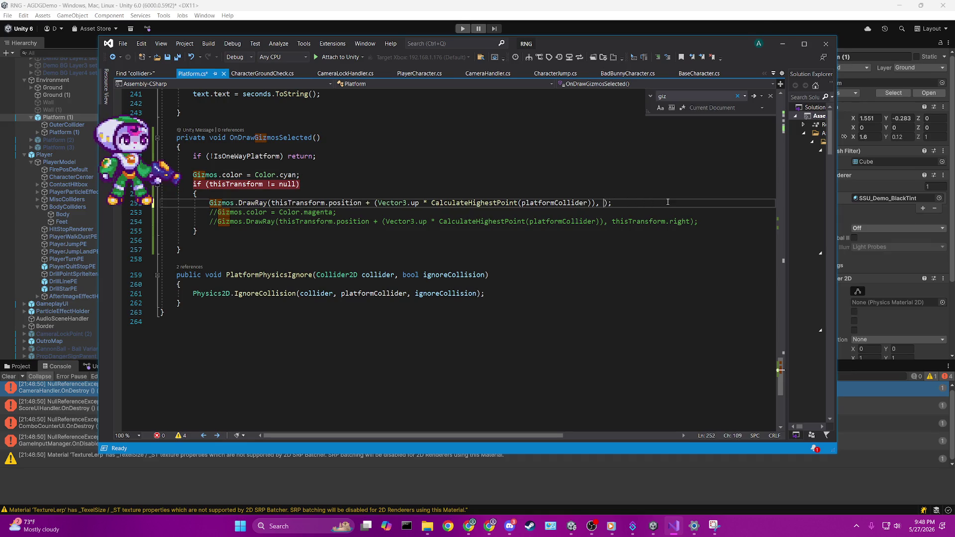
pyautogui.write('Vector3.')
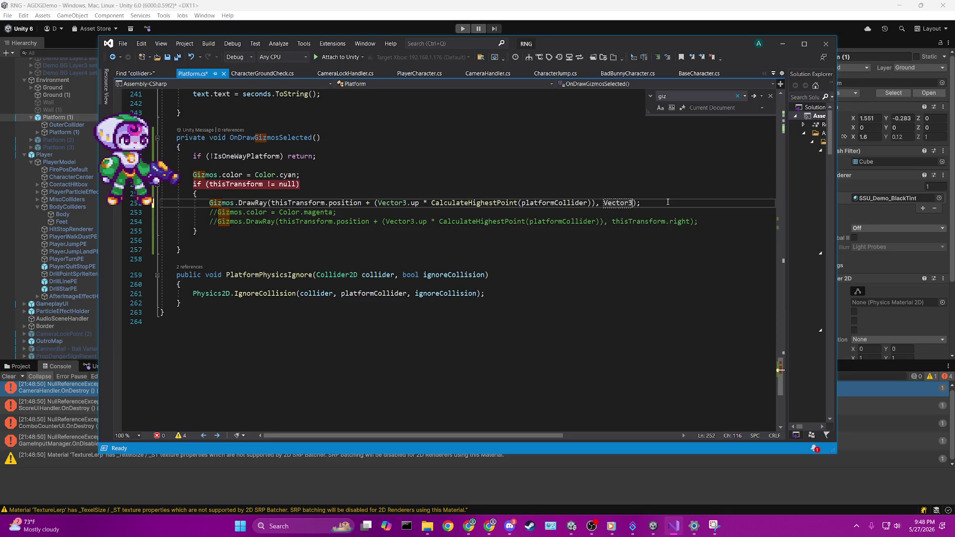
pyautogui.press('Down')
pyautogui.press('Tab')
pyautogui.hotkey('ctrl', 's')
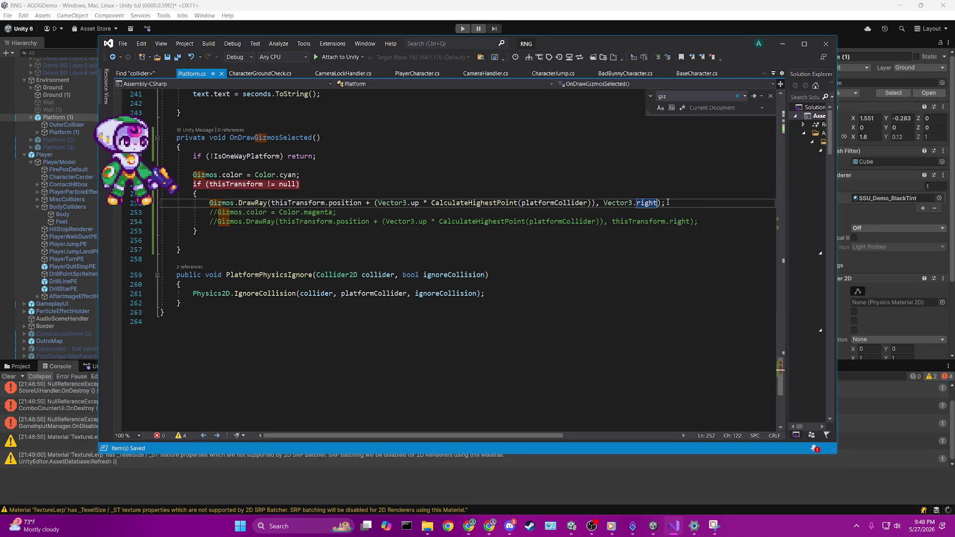
# Add 'float highestPoint = CalculateHighestPoint(platformCollider);' inside the if block and save.
pyautogui.click(343, 193)
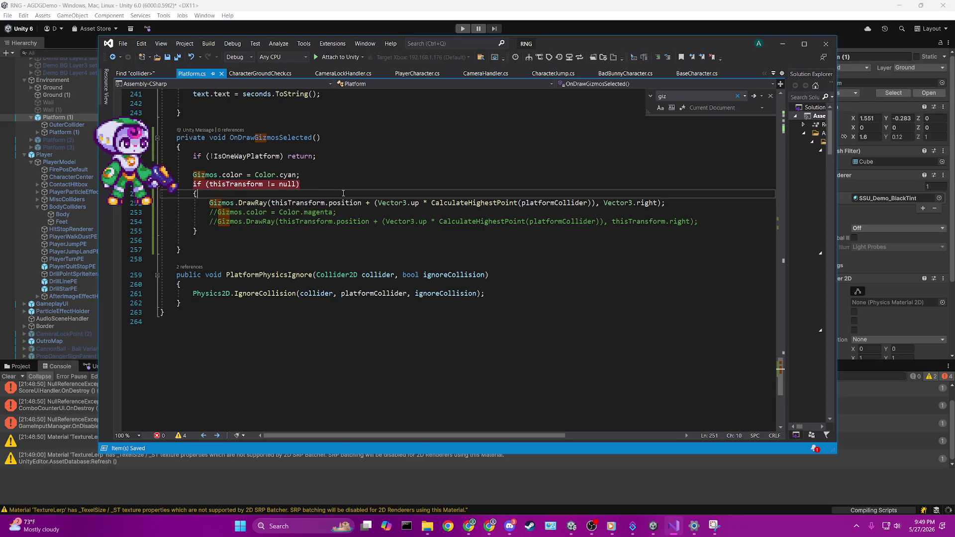
pyautogui.press('Return')
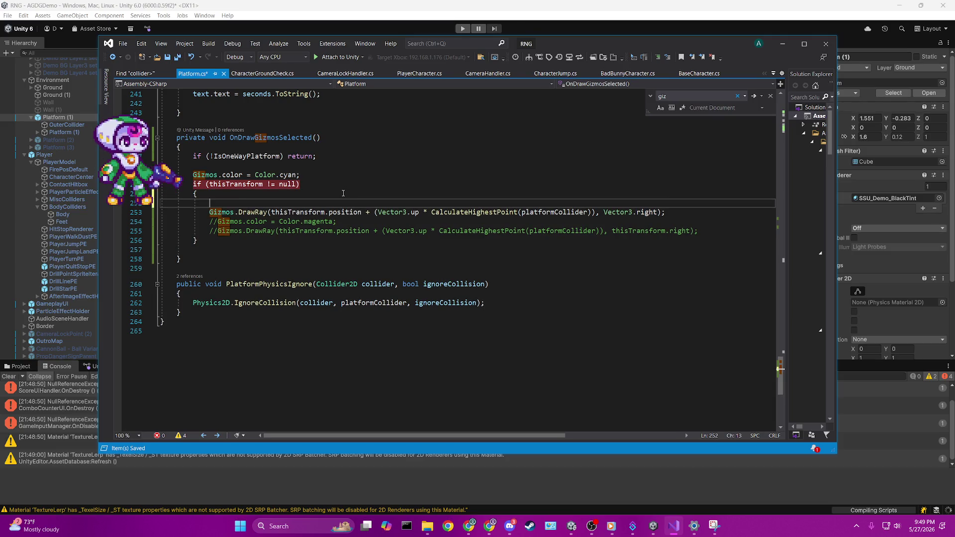
pyautogui.write('Calc')
pyautogui.press('Tab')
pyautogui.write('p')
pyautogui.press('BackSpace')
pyautogui.press('BackSpace')
pyautogui.press('BackSpace')
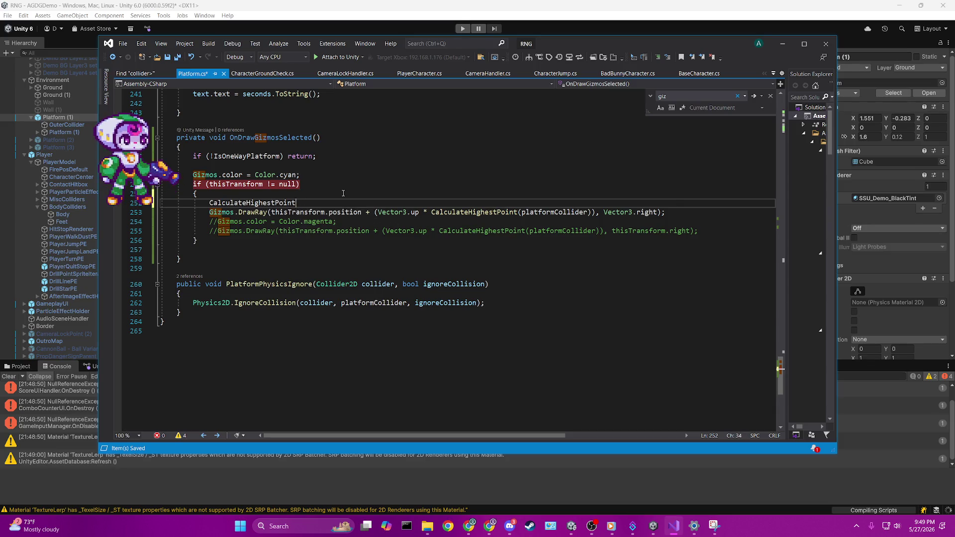
pyautogui.press('BackSpace')
pyautogui.press('BackSpace')
pyautogui.press('BackSpace')
pyautogui.write('float hi')
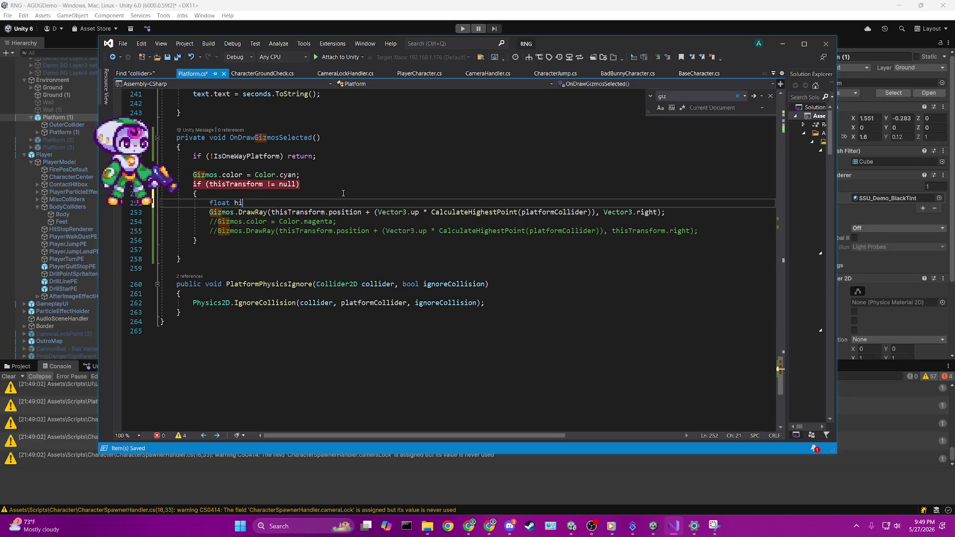
pyautogui.write('ghestPoint = CalculateHighestPoint(')
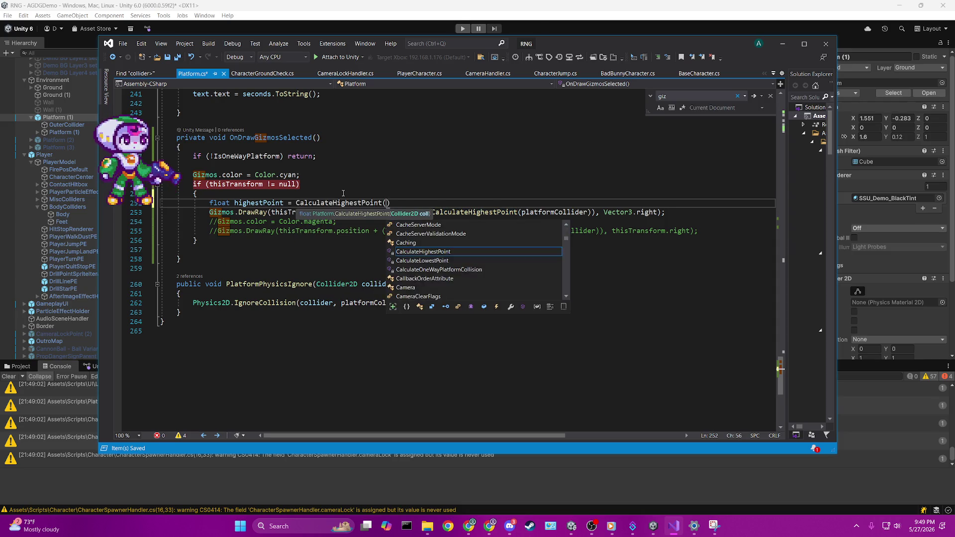
pyautogui.write('platformCollider);')
pyautogui.hotkey('ctrl', 's')
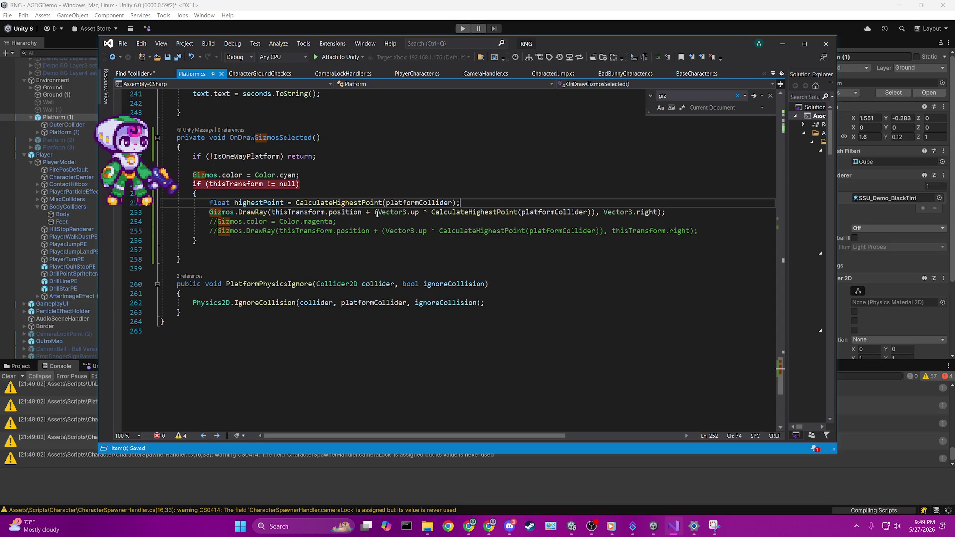
# Replace the CalculateHighestPoint call in DrawRay with highestPoint, then go to Unity.
pyautogui.moveTo(430, 213); pyautogui.dragTo(595, 212)
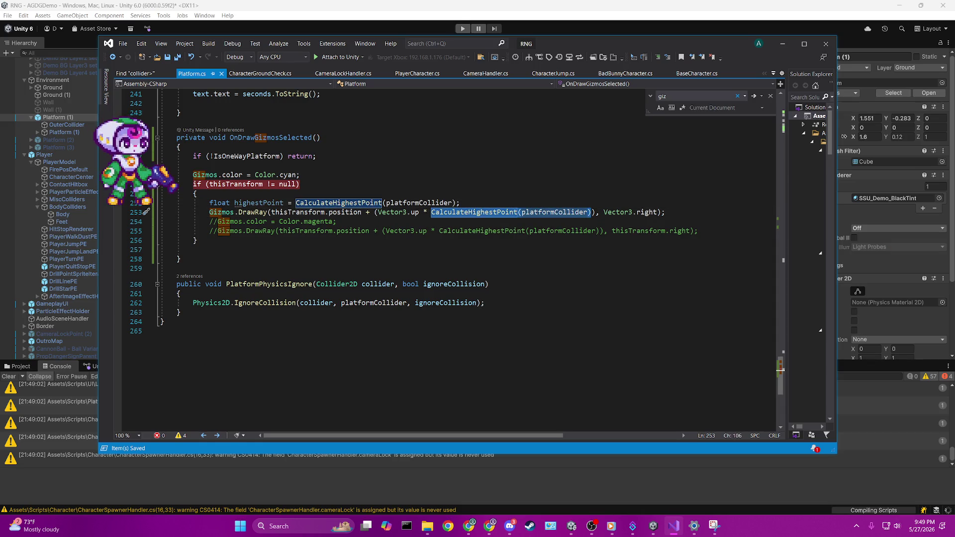
pyautogui.write('h')
pyautogui.press('Tab')
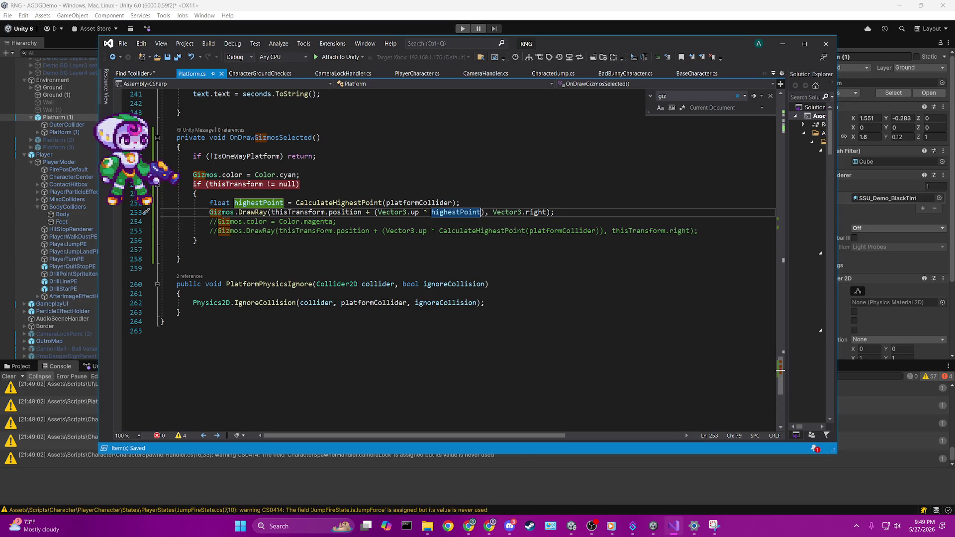
pyautogui.click(543, 144)
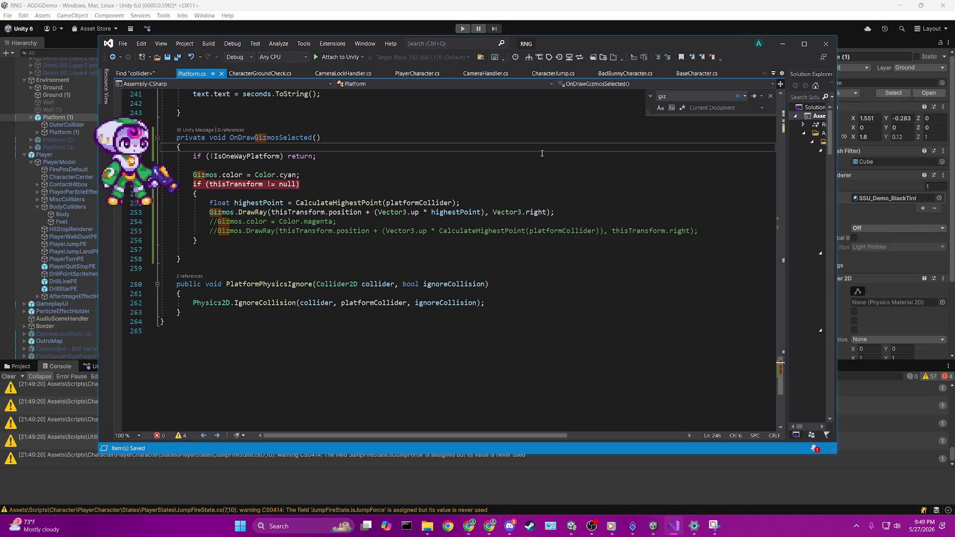
pyautogui.hotkey('alt', 'Tab')
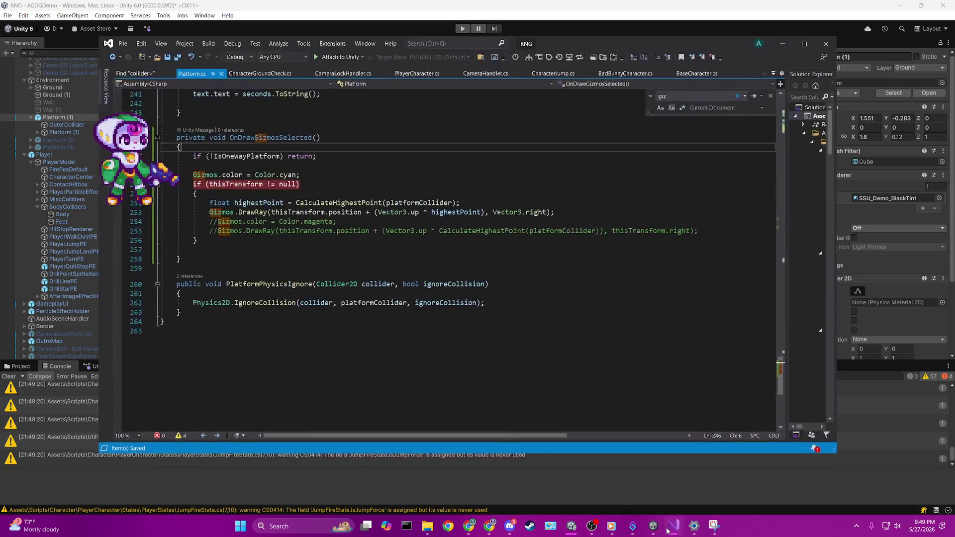
# Change the gizmo colour from Color.cyan to Color.yellow, save, and let Unity recompile.
pyautogui.click(673, 526)
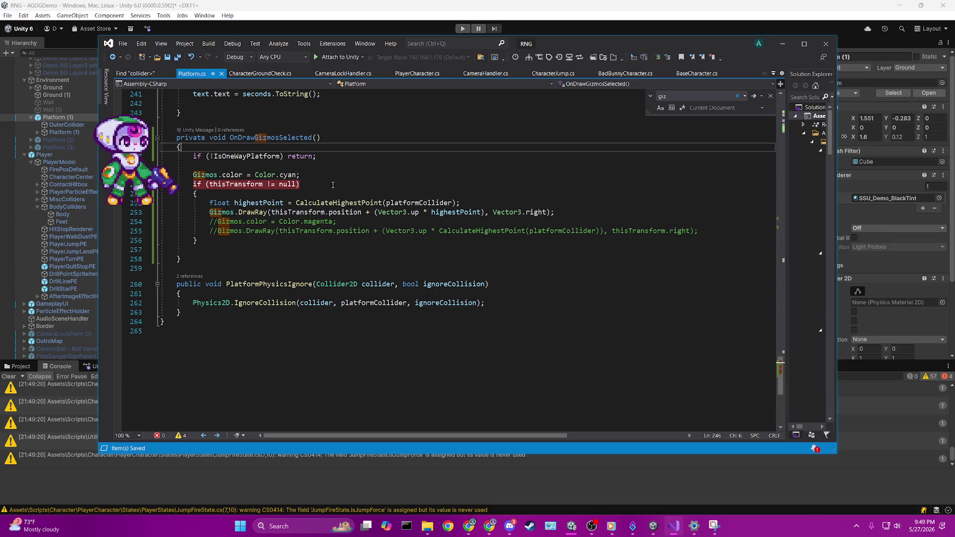
pyautogui.doubleClick(290, 175)
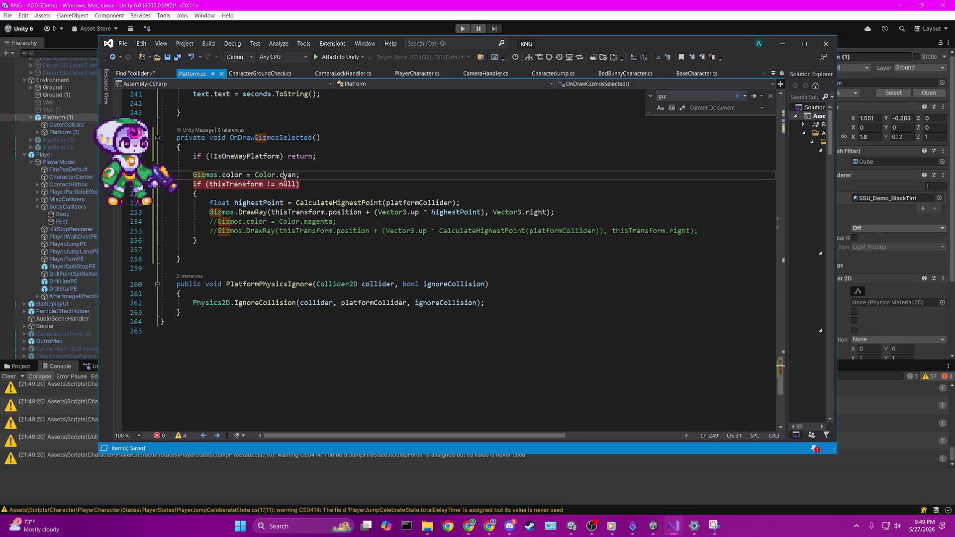
pyautogui.press('BackSpace')
pyautogui.press('BackSpace')
pyautogui.write('.ye')
pyautogui.press('Tab')
pyautogui.hotkey('ctrl', 's')
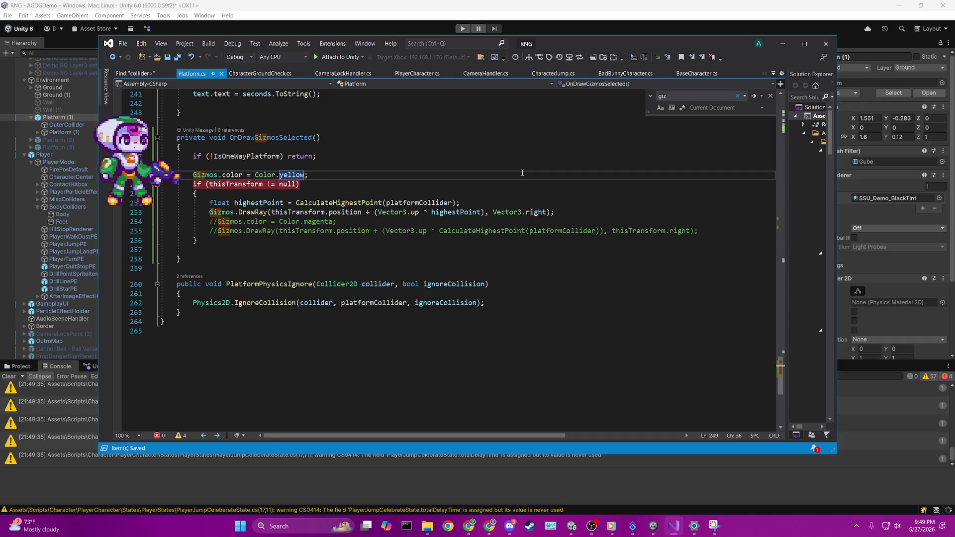
pyautogui.click(573, 11)
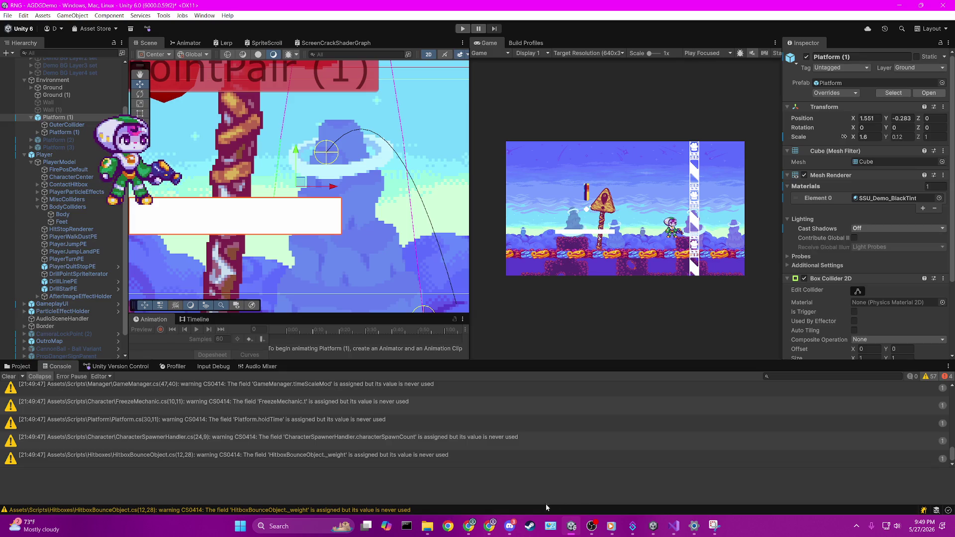
pyautogui.click(490, 526)
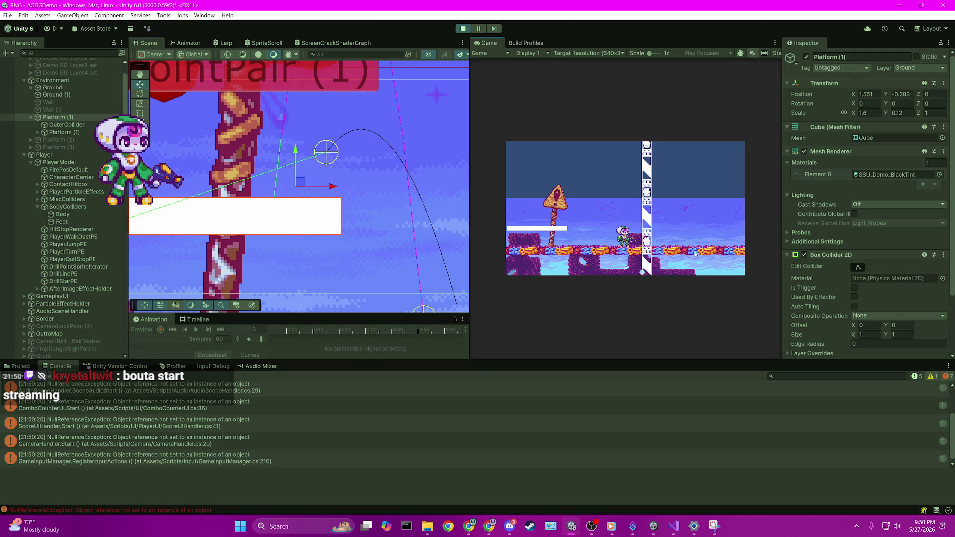
# Zoom and pan the Scene view around Platform (1), reselect it, then return to Visual Studio.
pyautogui.scroll(2, 427, 163)
pyautogui.scroll(2, 427, 163)
pyautogui.moveTo(426, 163); pyautogui.dragTo(467, 164)
pyautogui.scroll(-2, 310, 217)
pyautogui.click(309, 218)
pyautogui.click(310, 218)
pyautogui.hscroll(6, 245, 265)
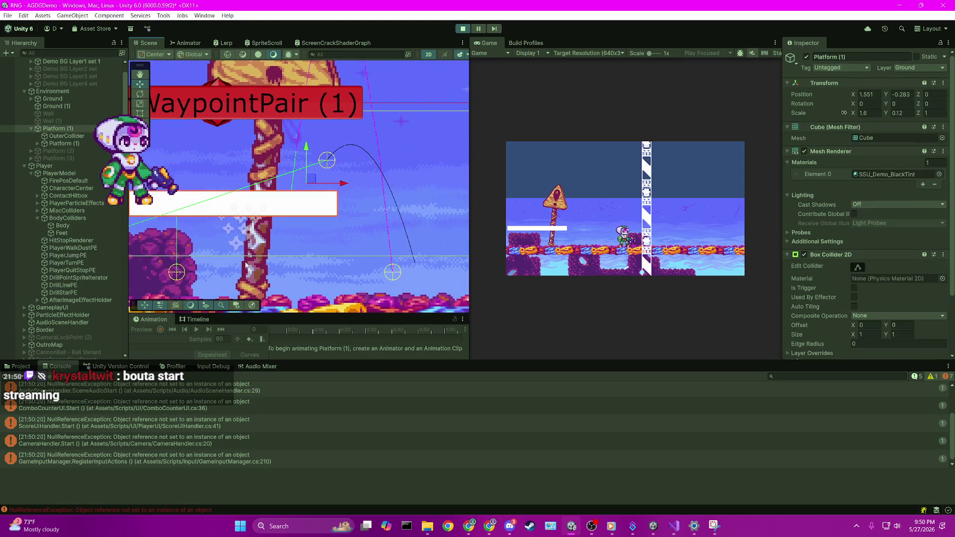
pyautogui.scroll(2, 265, 412)
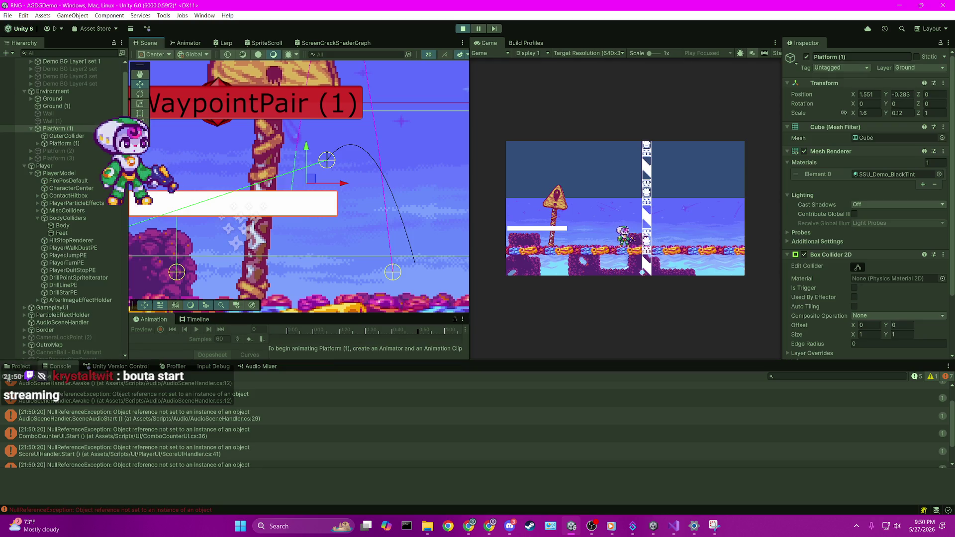
pyautogui.click(673, 526)
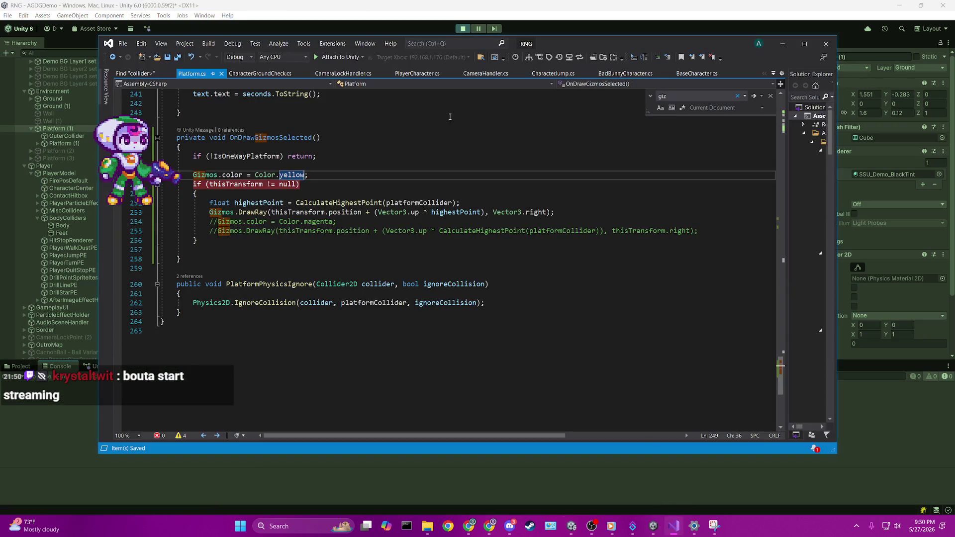
# Attach the debugger, step to line 253, read highestPoint as -9.334017, then stop debugging.
pyautogui.click(339, 57)
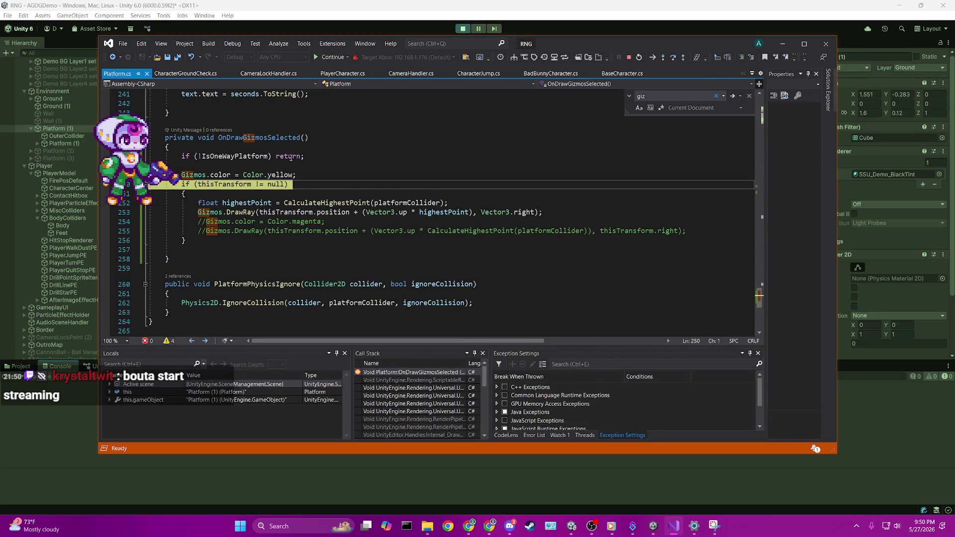
pyautogui.press('F10')
pyautogui.press('F10')
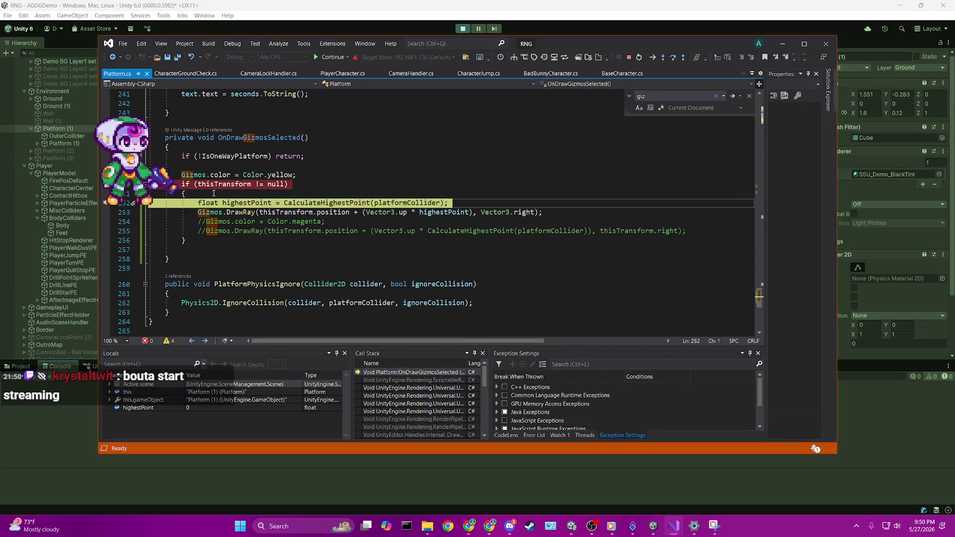
pyautogui.press('F10')
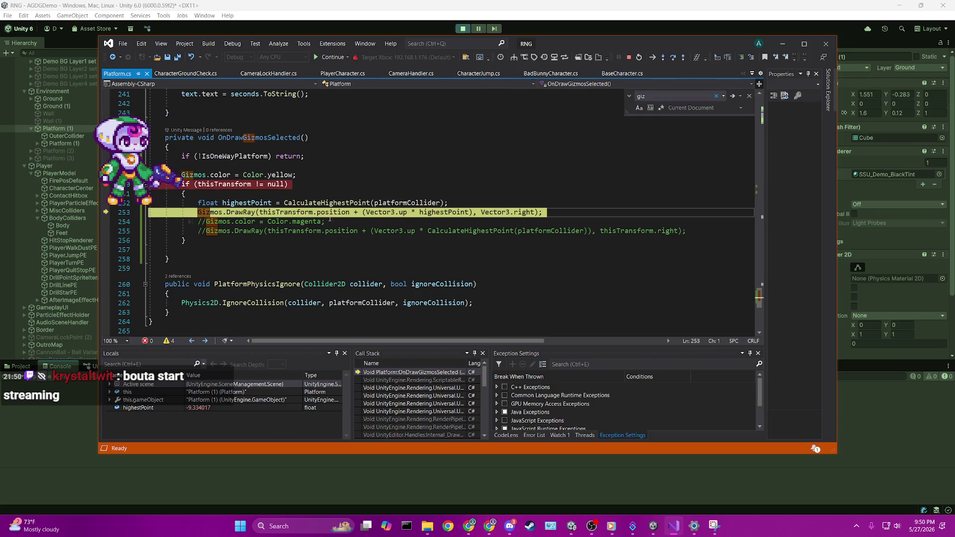
pyautogui.moveTo(358, 217)
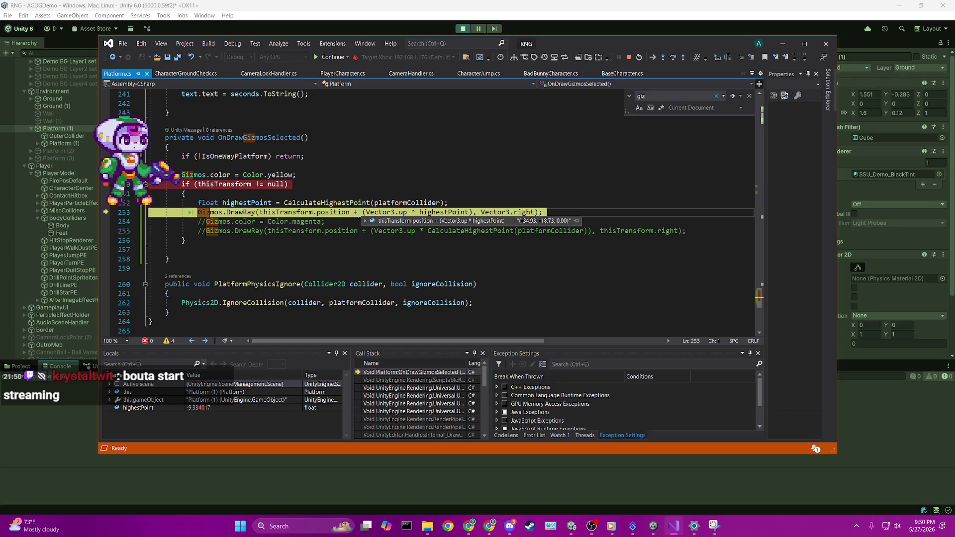
pyautogui.moveTo(510, 212)
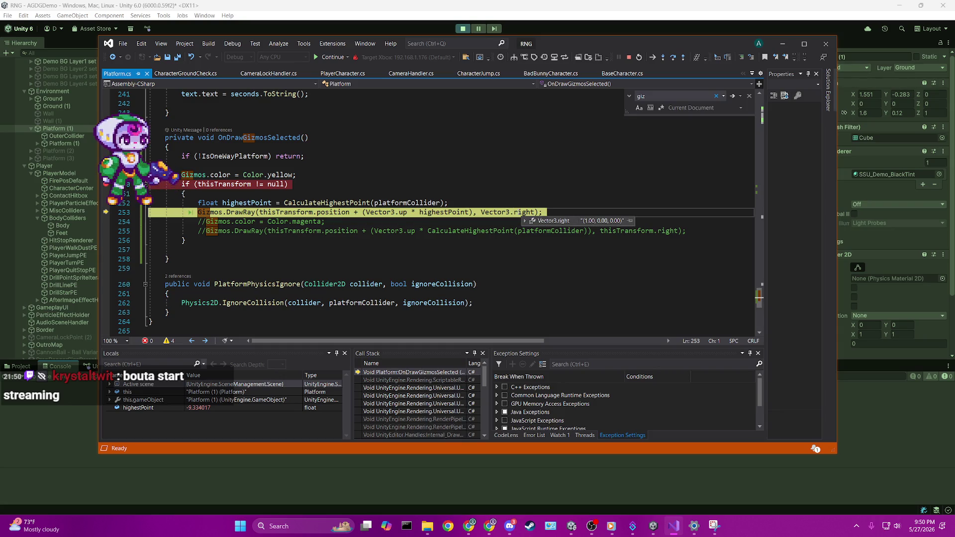
pyautogui.click(628, 57)
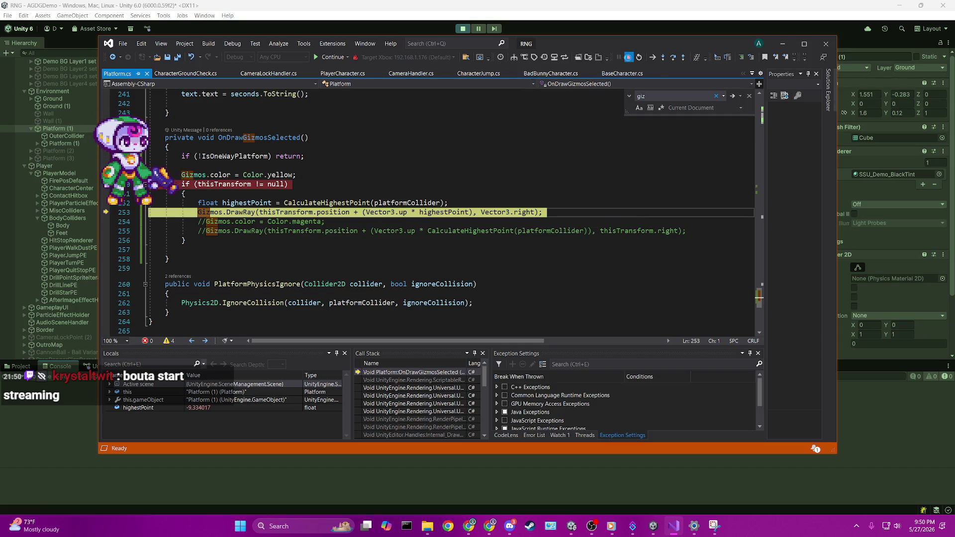
pyautogui.click(267, 212)
# Turn the call into Gizmos.DrawLine ending at thisTransform.position, stop play mode, and save.
pyautogui.press('BackSpace')
pyautogui.press('BackSpace')
pyautogui.press('BackSpace')
pyautogui.write('drawl')
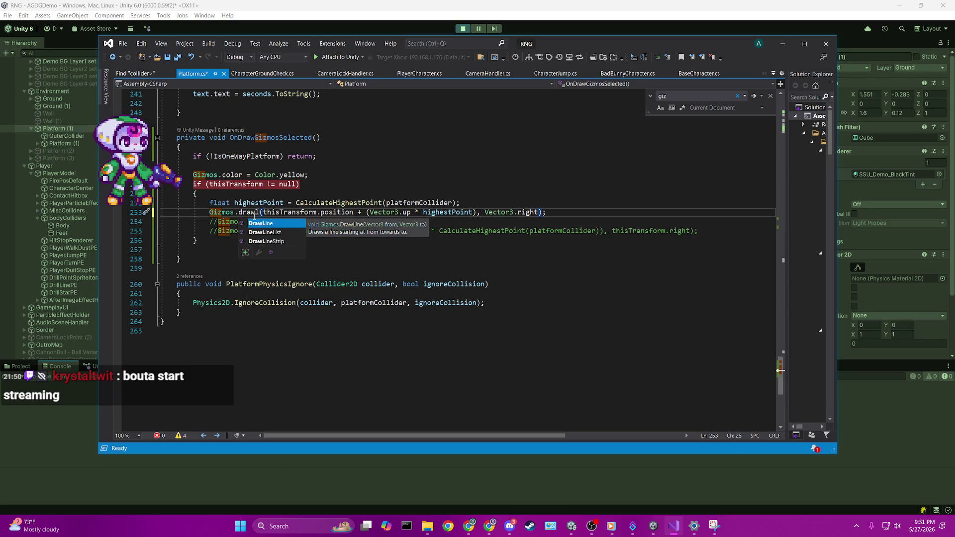
pyautogui.press('Tab')
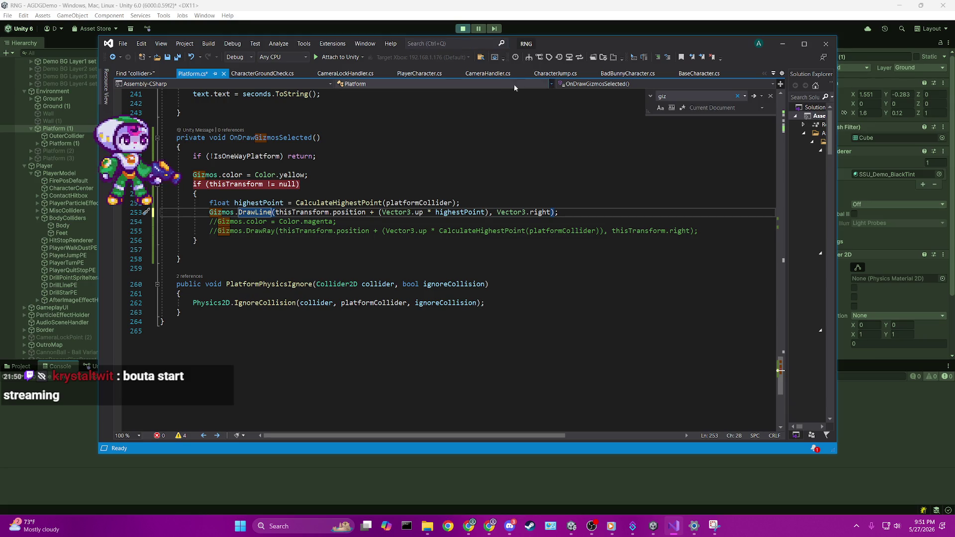
pyautogui.click(463, 28)
pyautogui.hotkey('alt', 'Tab')
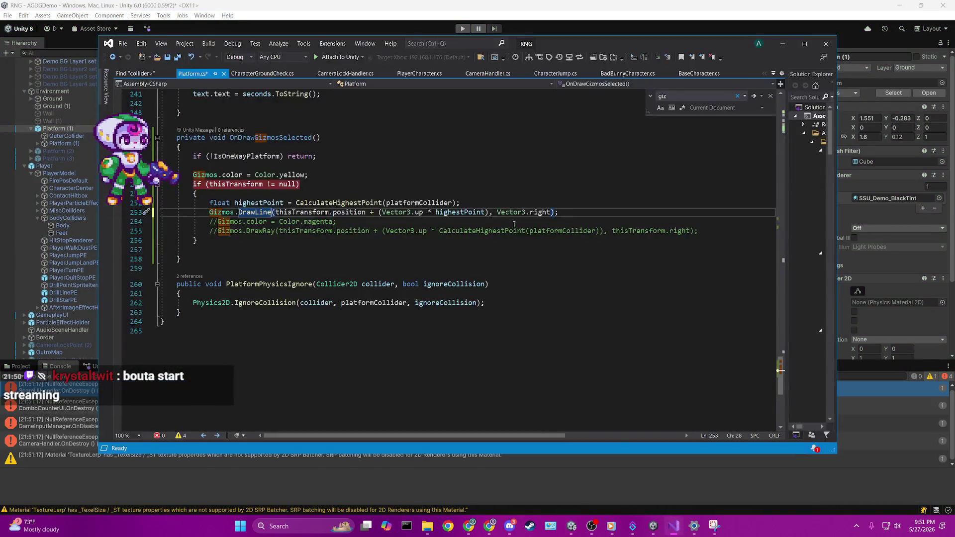
pyautogui.moveTo(497, 212); pyautogui.dragTo(551, 212)
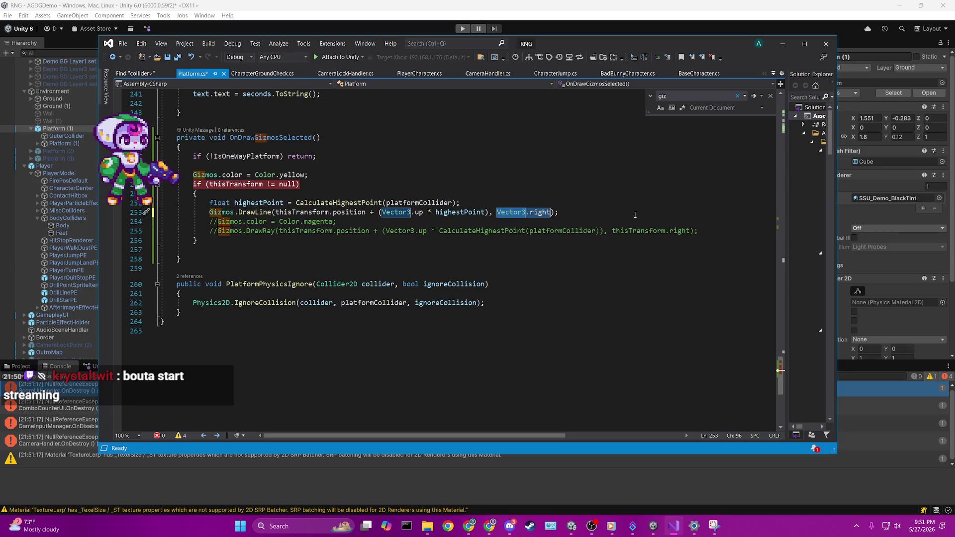
pyautogui.write('thisTransform.position')
pyautogui.hotkey('ctrl', 's')
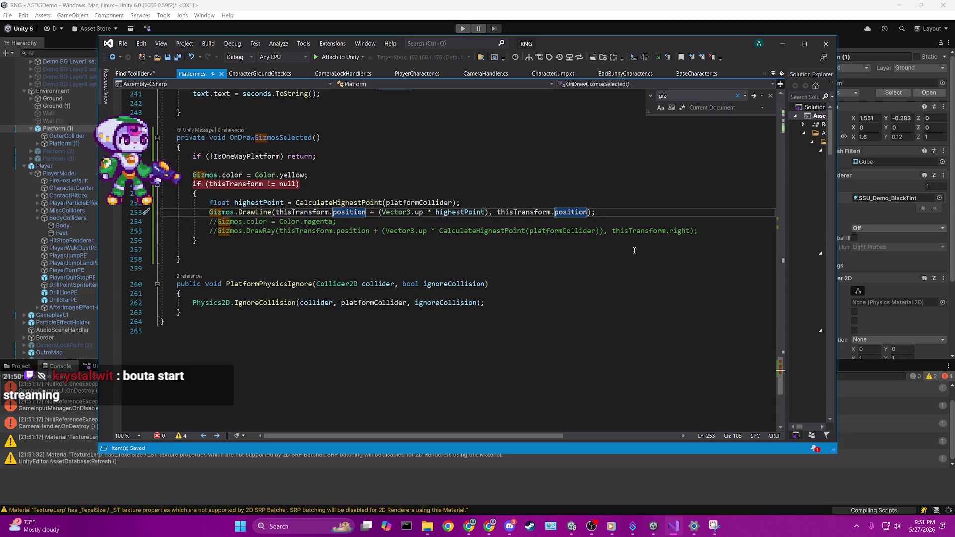
# Review the DrawLine start and end point arguments on line 253, checking Unity in between.
pyautogui.scroll(1, 635, 250)
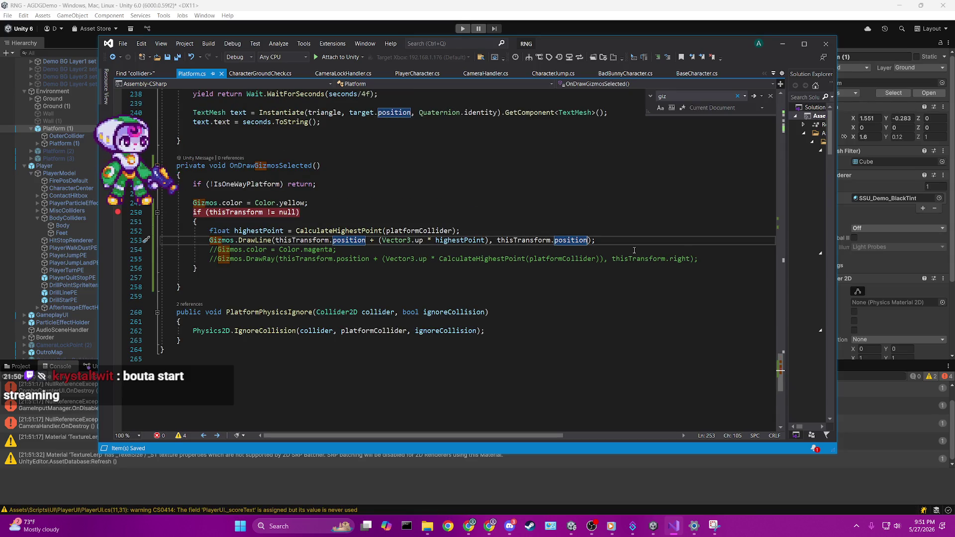
pyautogui.moveTo(276, 240); pyautogui.dragTo(481, 245)
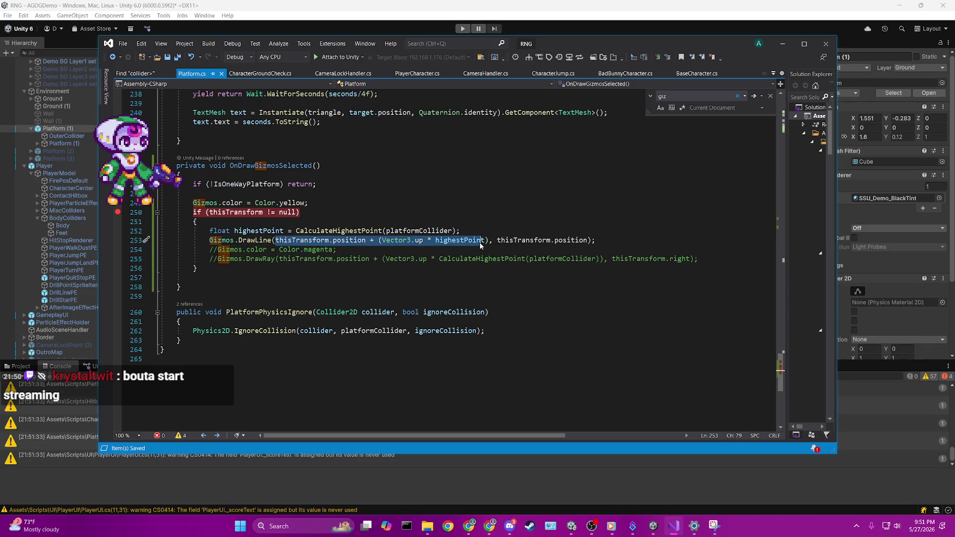
pyautogui.click(586, 241)
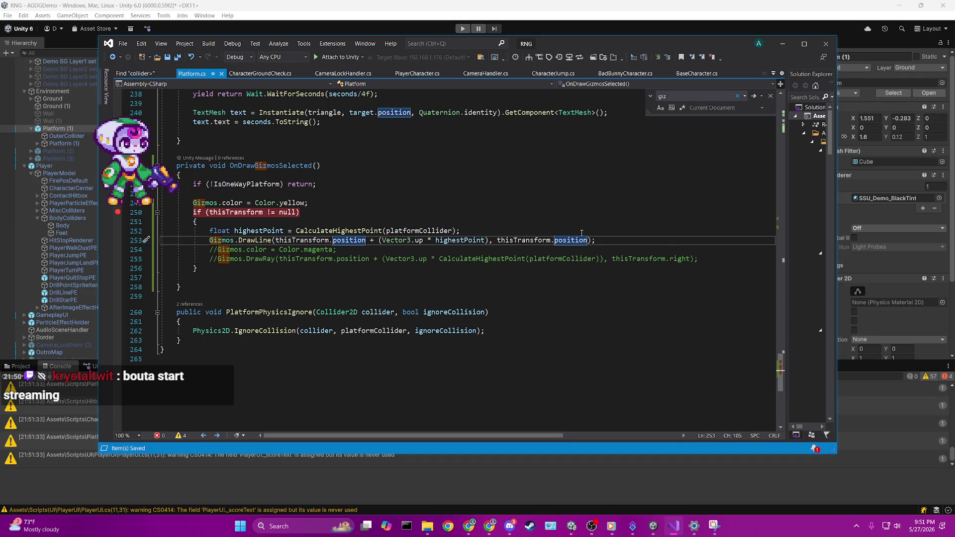
pyautogui.click(590, 195)
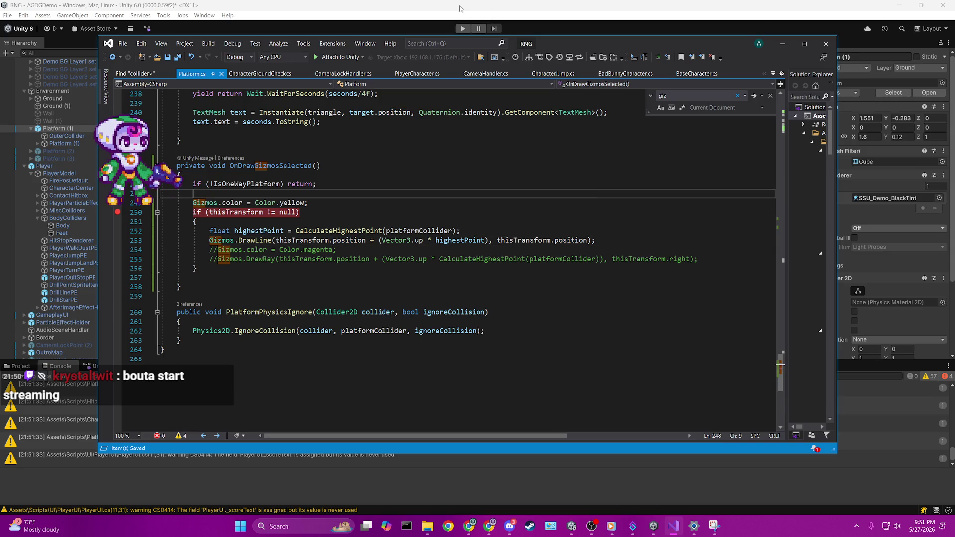
pyautogui.click(460, 8)
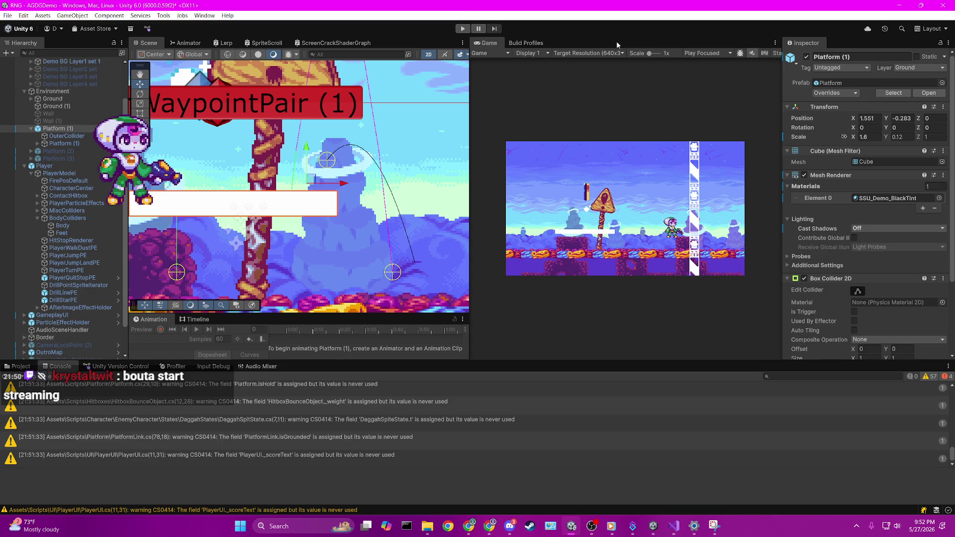
pyautogui.click(674, 526)
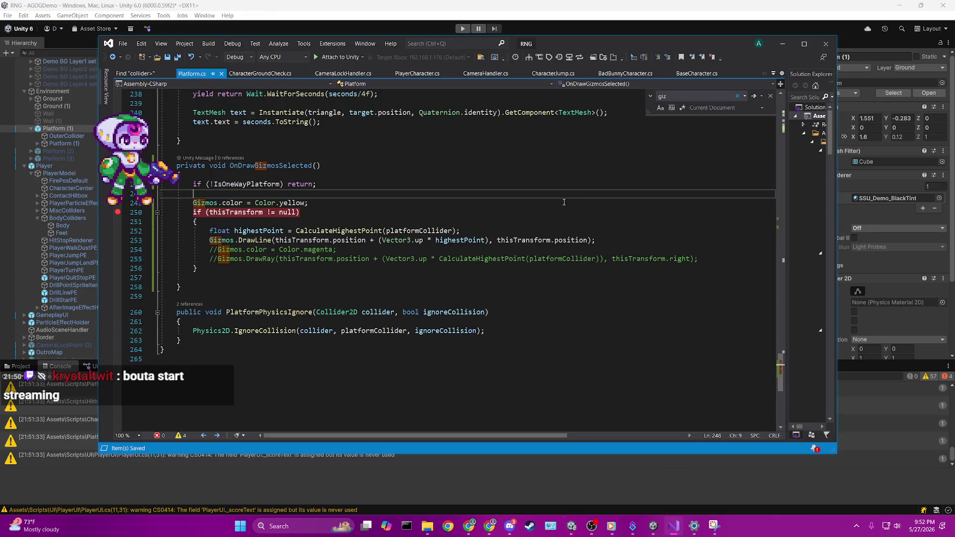
pyautogui.click(500, 231)
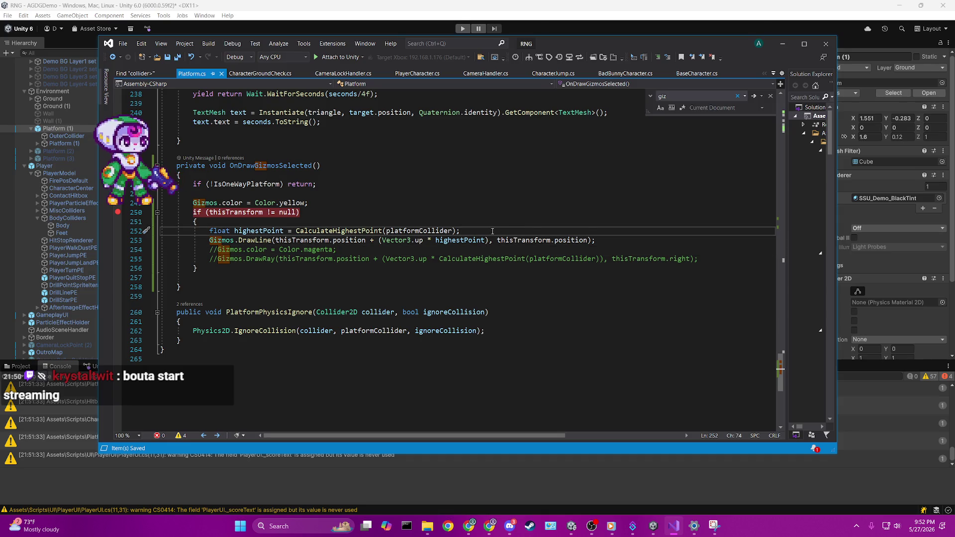
pyautogui.click(498, 240)
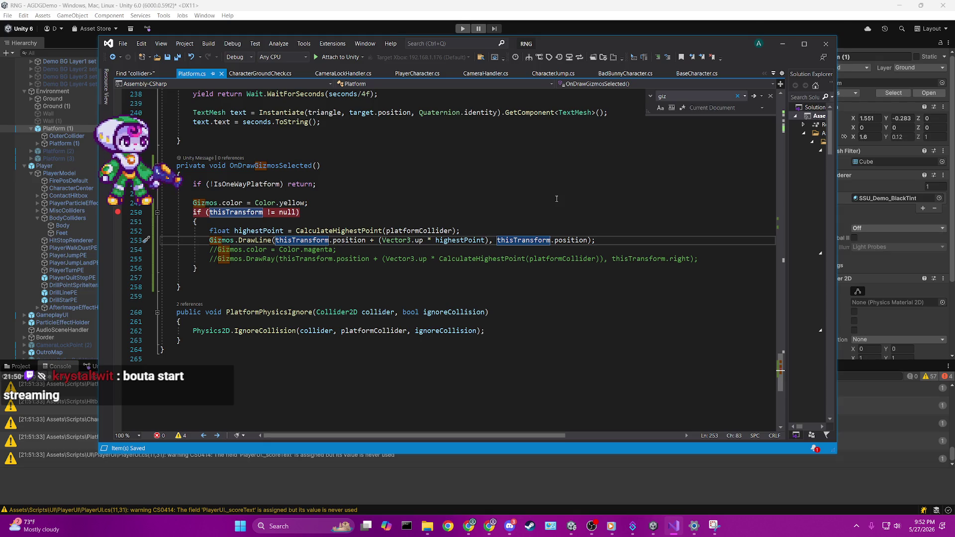
pyautogui.click(590, 240)
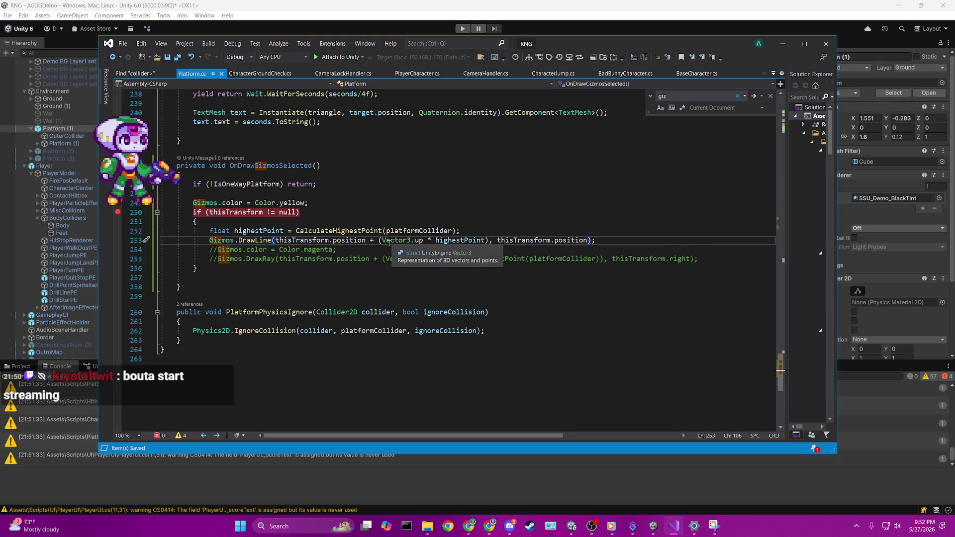
# Replace the DrawLine end-point offset with a new Vector3 built from thisTransform.position.
pyautogui.press('Left')
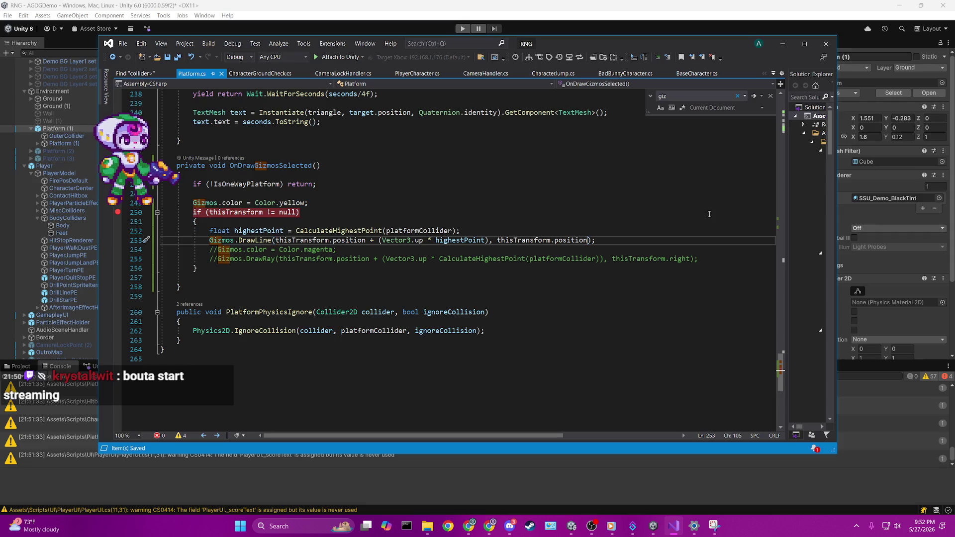
pyautogui.write('+ Vector3')
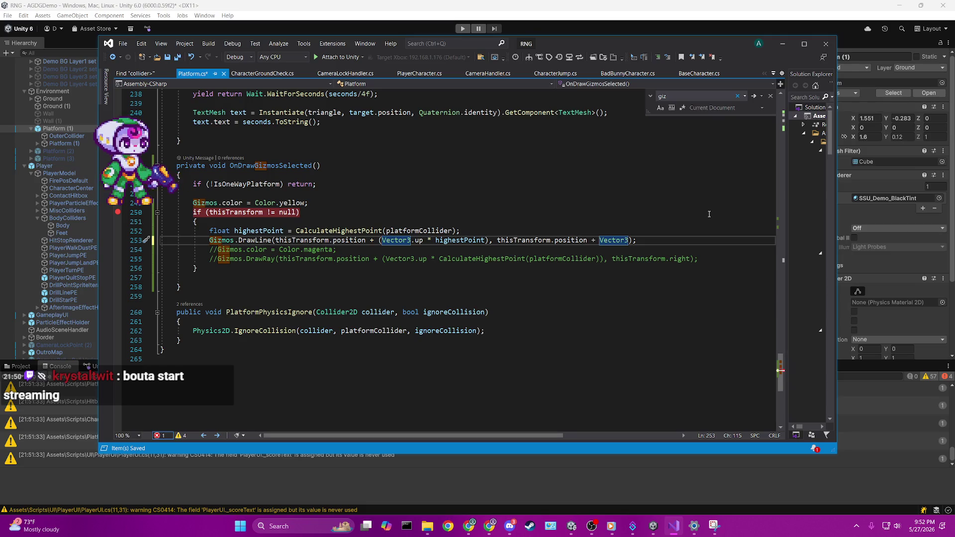
pyautogui.write('.on')
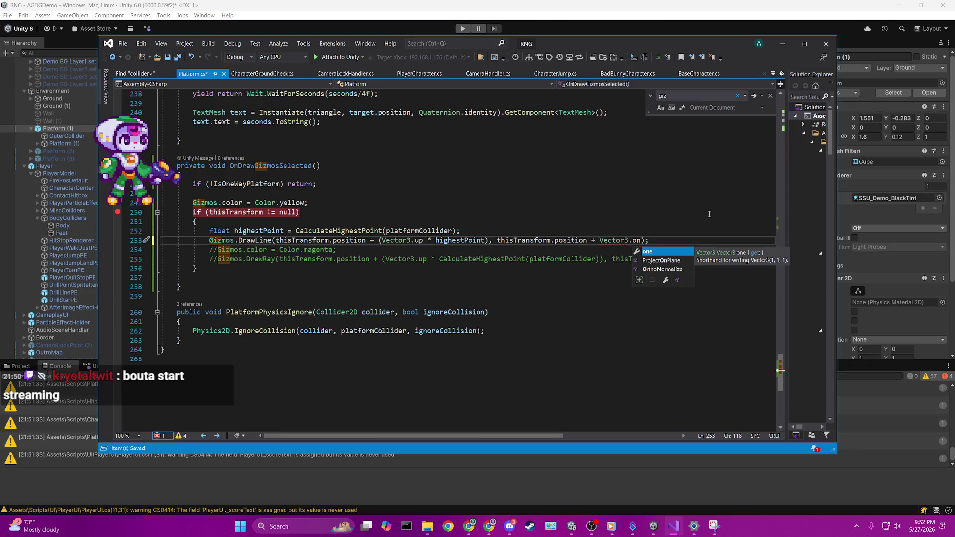
pyautogui.press('BackSpace')
pyautogui.press('BackSpace')
pyautogui.press('BackSpace')
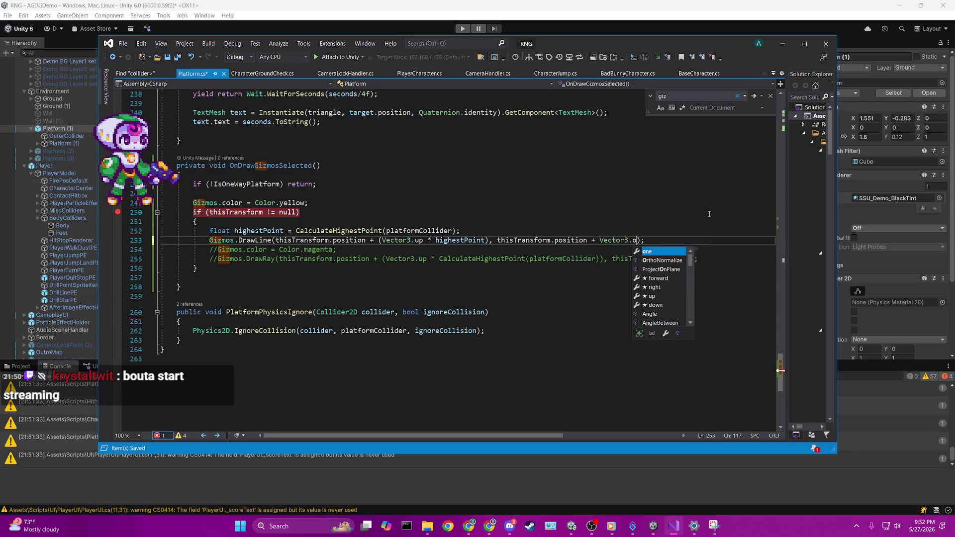
pyautogui.press('BackSpace')
pyautogui.press('BackSpace')
pyautogui.press('BackSpace')
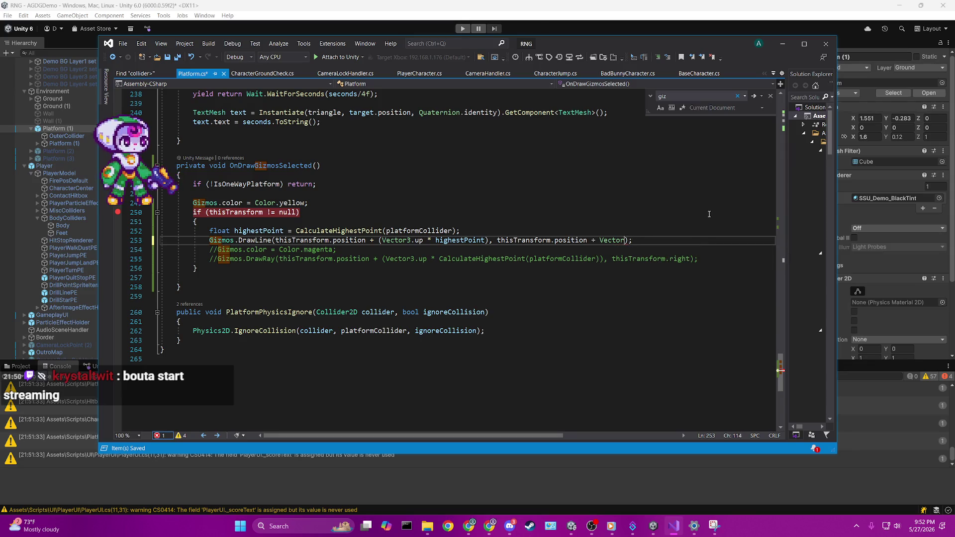
pyautogui.write('new Vector3(')
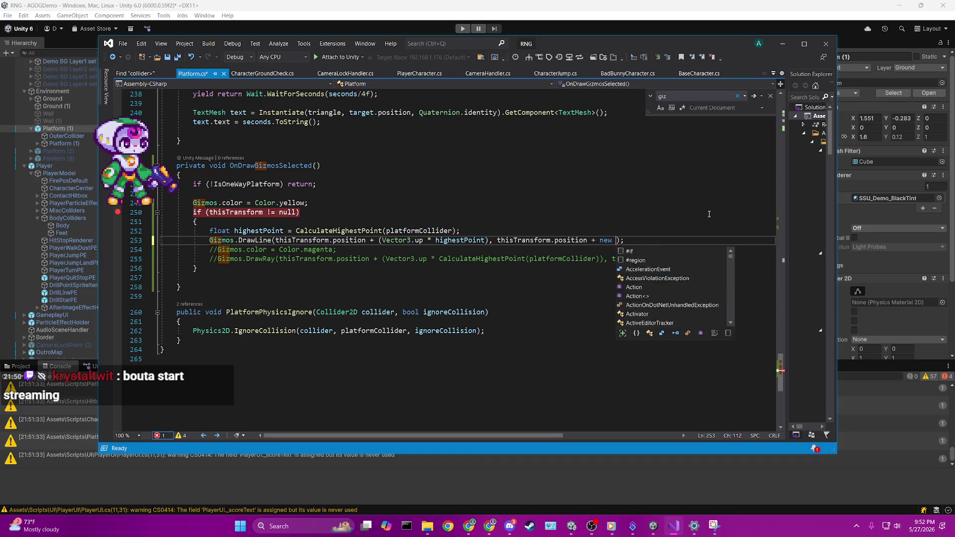
pyautogui.write(')')
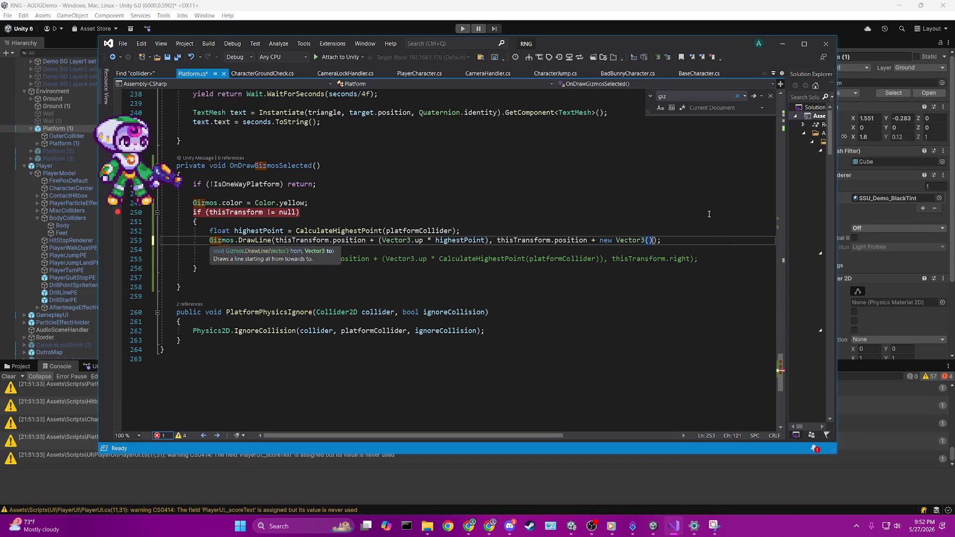
pyautogui.press('Left')
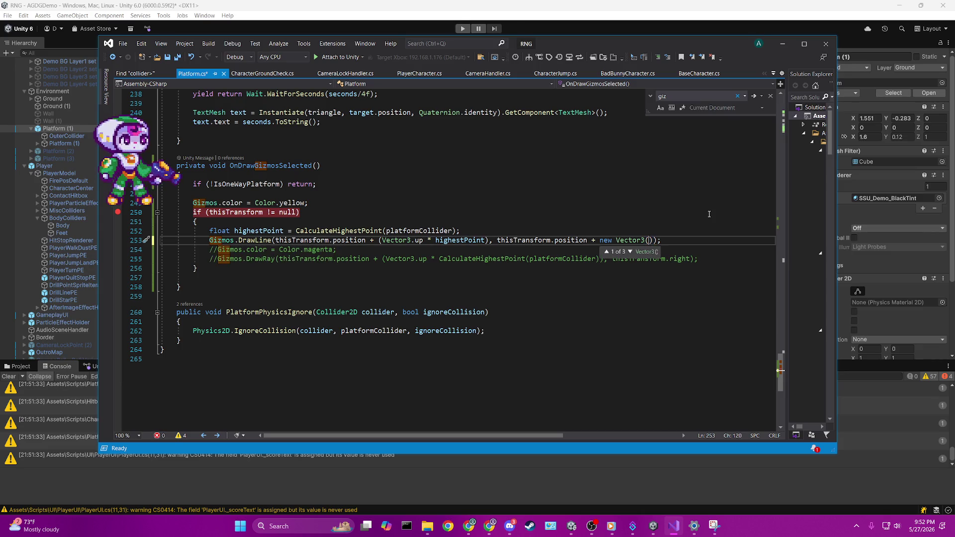
pyautogui.write('thisTransform')
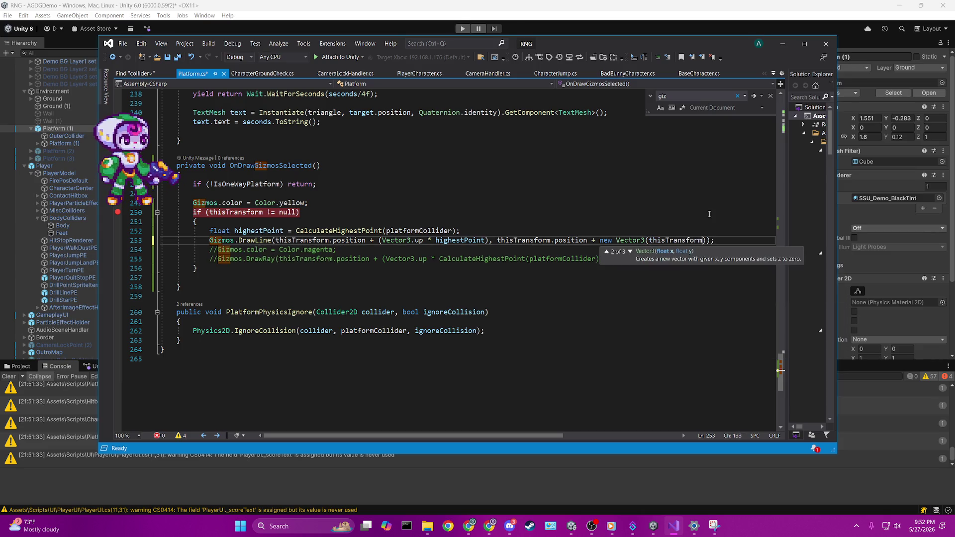
pyautogui.write('.position')
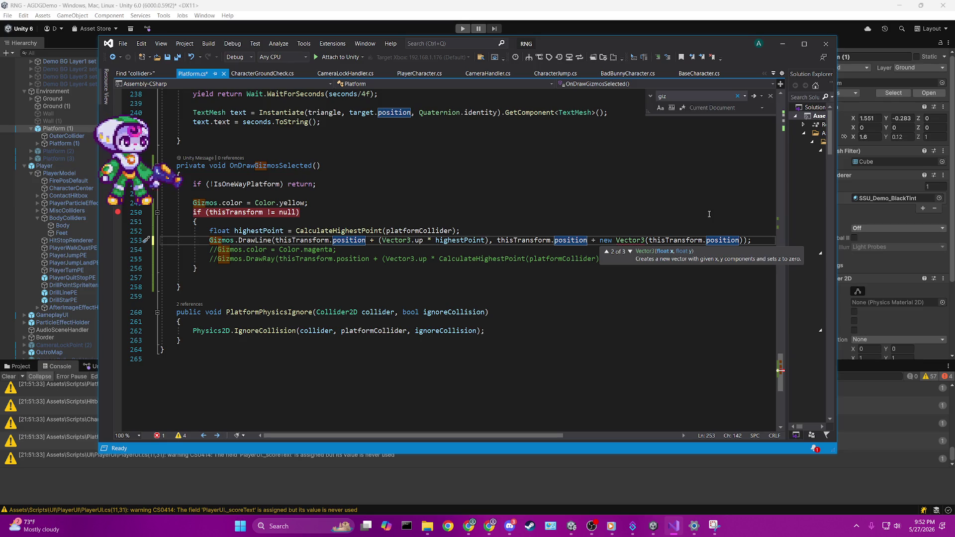
# Fill the Vector3 with position.x + 20, position.y + highestPoint, 0 and save Platforms.cs.
pyautogui.write('+')
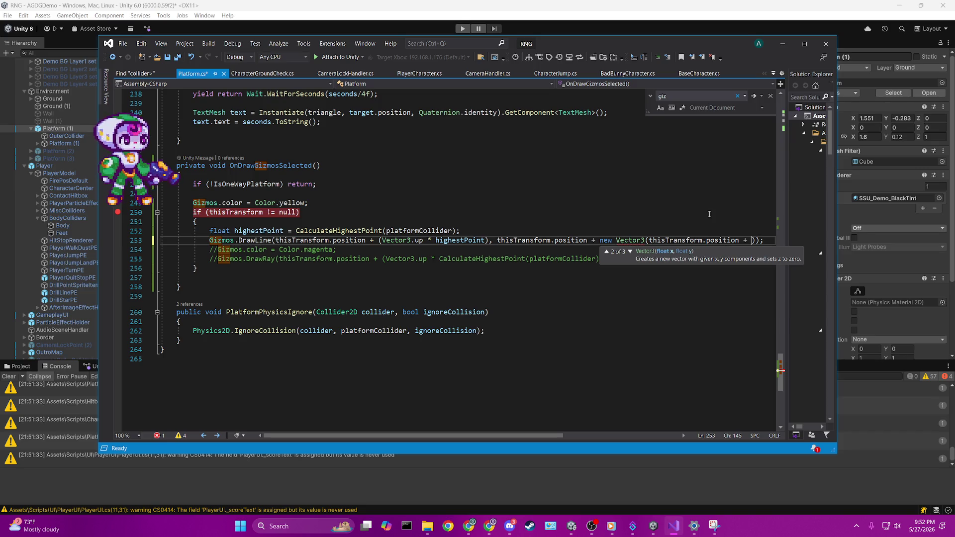
pyautogui.press('BackSpace')
pyautogui.press('BackSpace')
pyautogui.press('BackSpace')
pyautogui.write('.x')
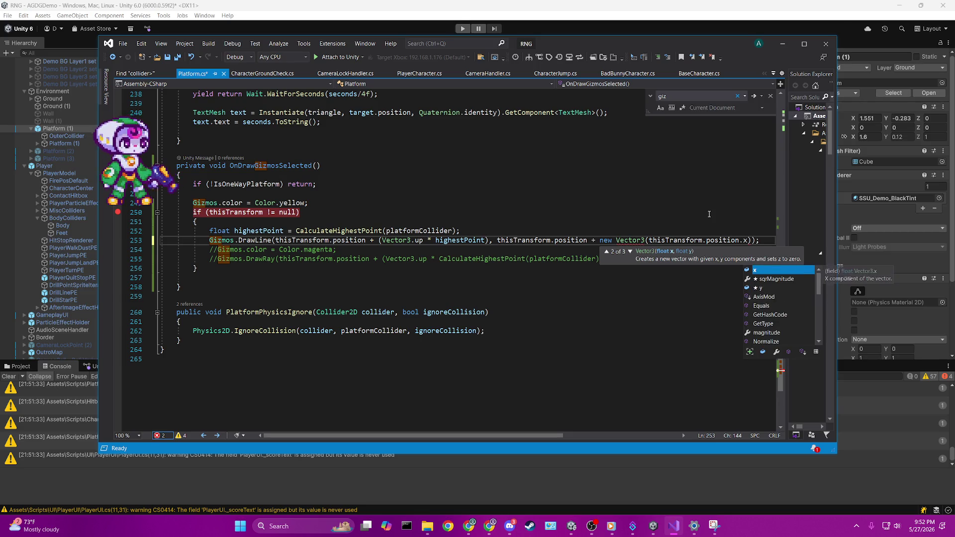
pyautogui.write(', this')
pyautogui.write('.Calculate')
pyautogui.press('BackSpace')
pyautogui.press('BackSpace')
pyautogui.press('BackSpace')
pyautogui.write('Transform')
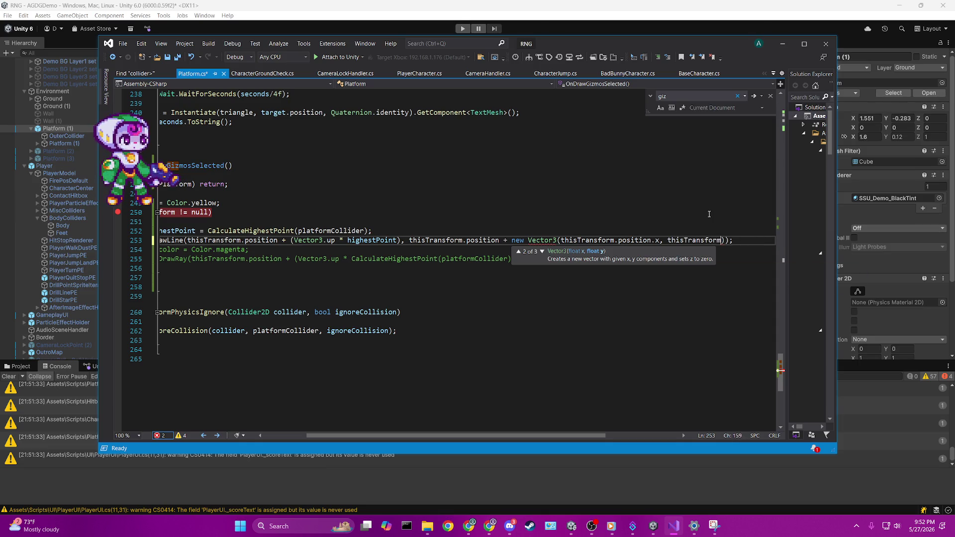
pyautogui.write('.position')
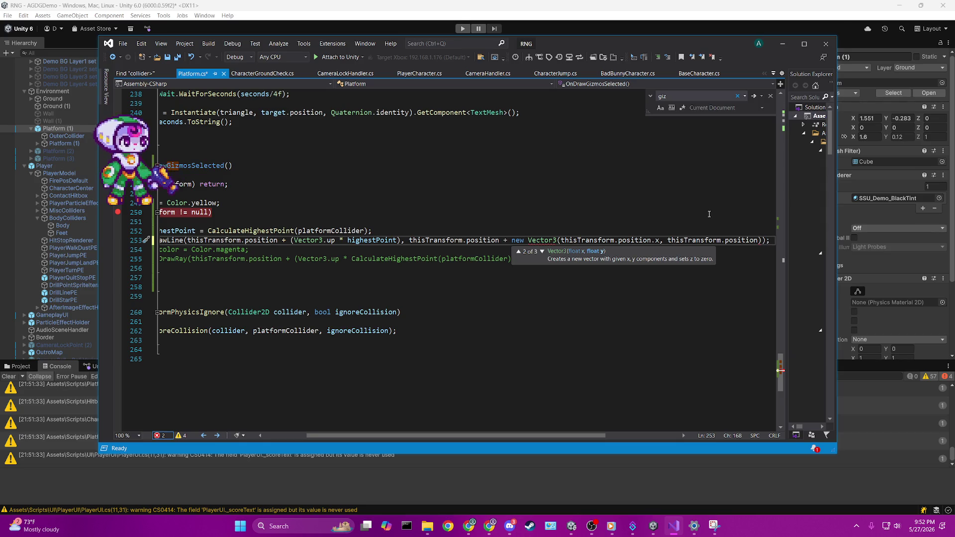
pyautogui.write('.')
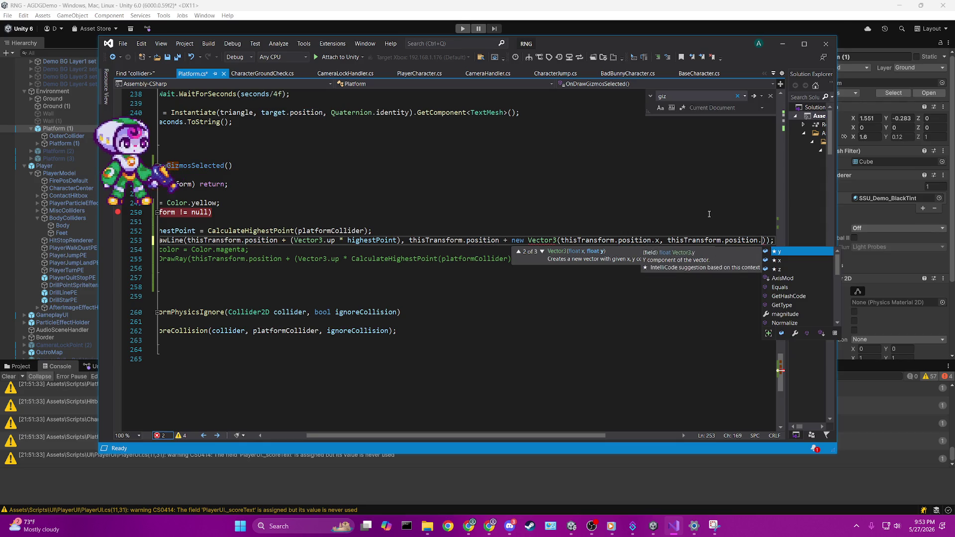
pyautogui.write('y ')
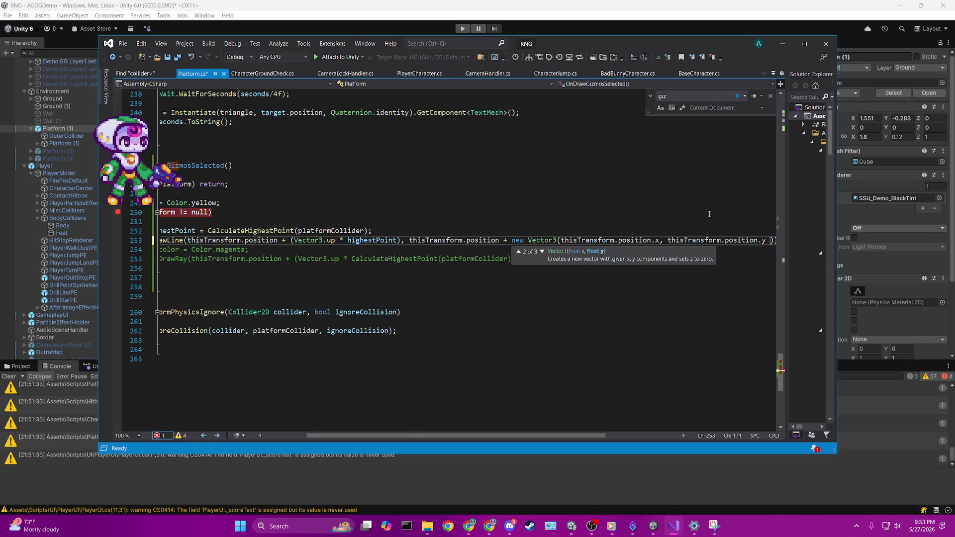
pyautogui.write('+ highestPoint')
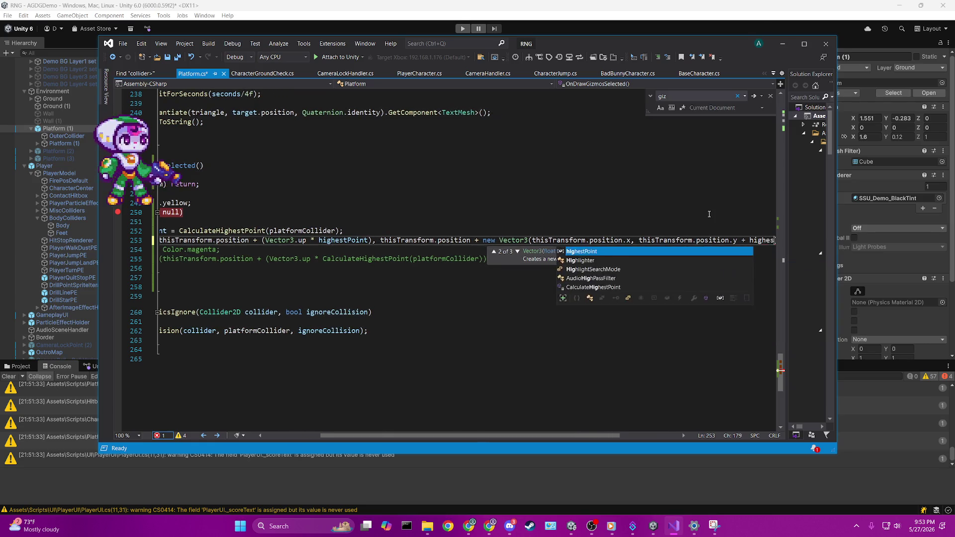
pyautogui.write(', ')
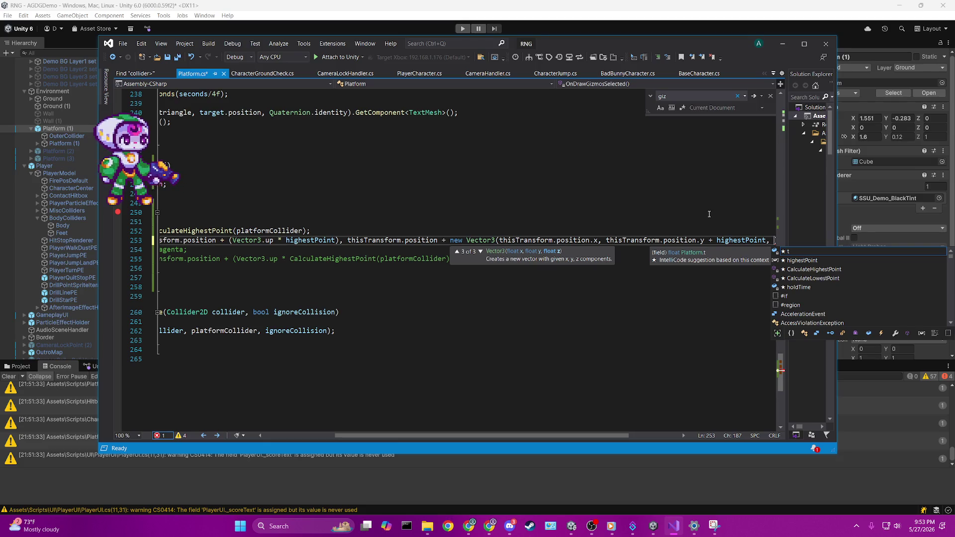
pyautogui.write('0')
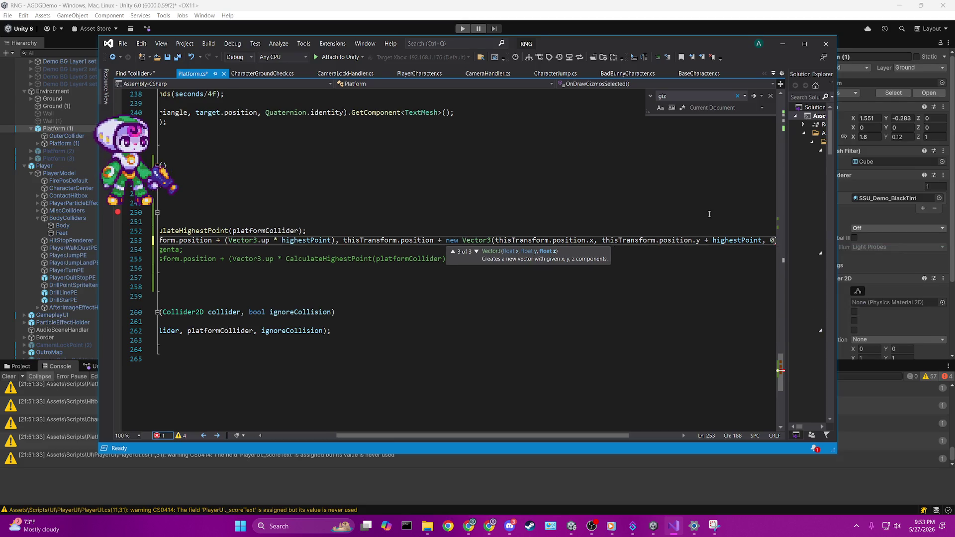
pyautogui.press('Left')
pyautogui.press('Left')
pyautogui.press('Left')
pyautogui.press('Left')
pyautogui.press('Left')
pyautogui.press('Left')
pyautogui.write('+ 20')
pyautogui.hotkey('ctrl', 's')
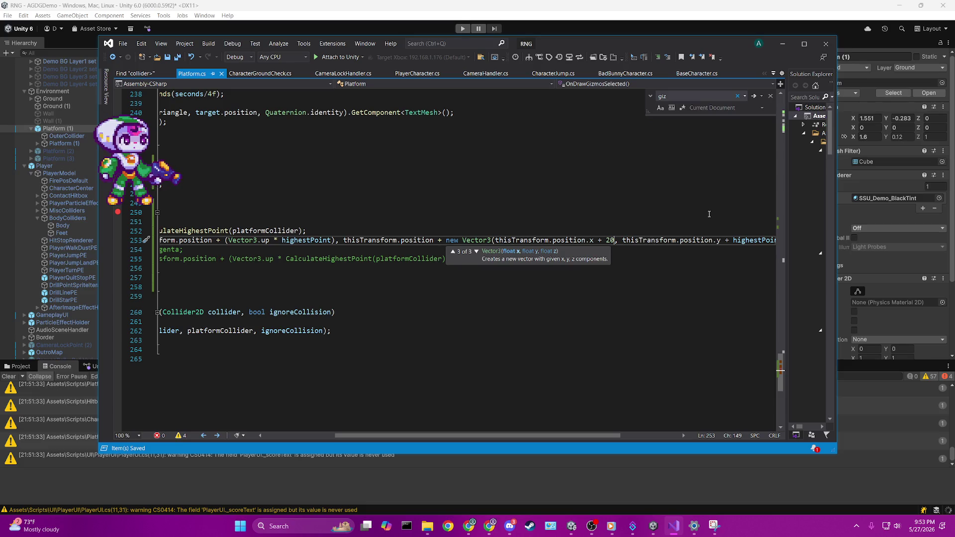
pyautogui.moveTo(562, 435)
pyautogui.mouseDown()
pyautogui.moveTo(605, 438)
pyautogui.moveTo(512, 437)
pyautogui.mouseUp()
# Clear the breakpoint on line 250's thisTransform null check and return to the Unity editor.
pyautogui.click(527, 296)
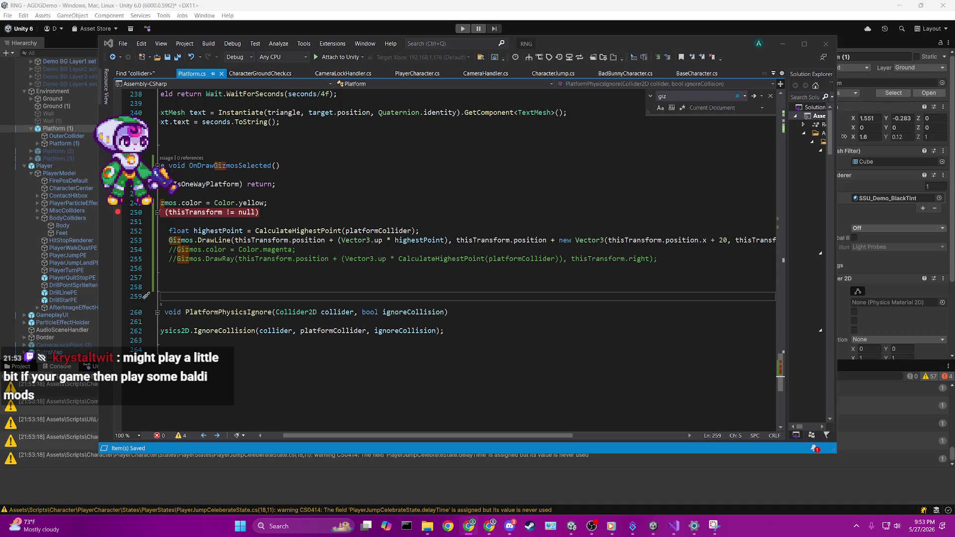
pyautogui.click(698, 167)
pyautogui.click(609, 218)
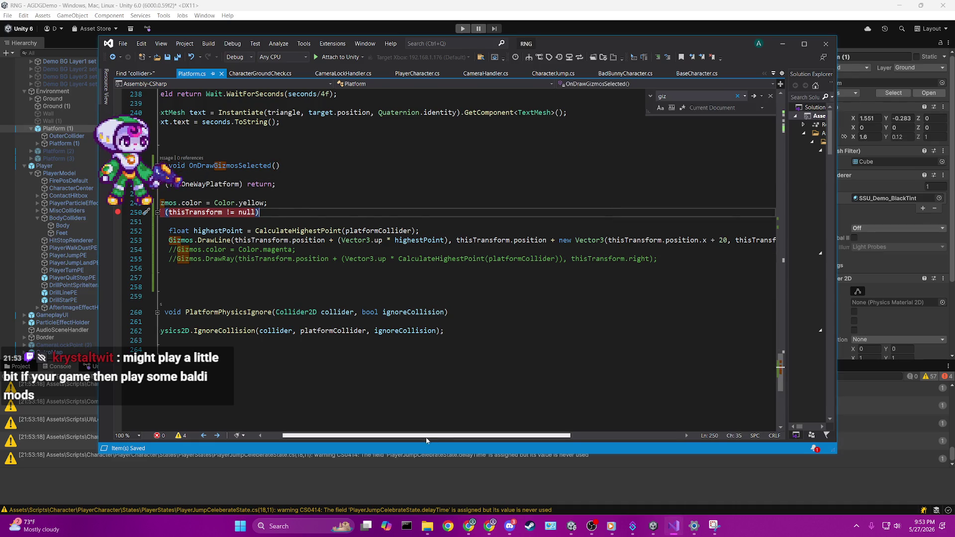
pyautogui.moveTo(427, 436); pyautogui.dragTo(408, 436)
pyautogui.click(497, 219)
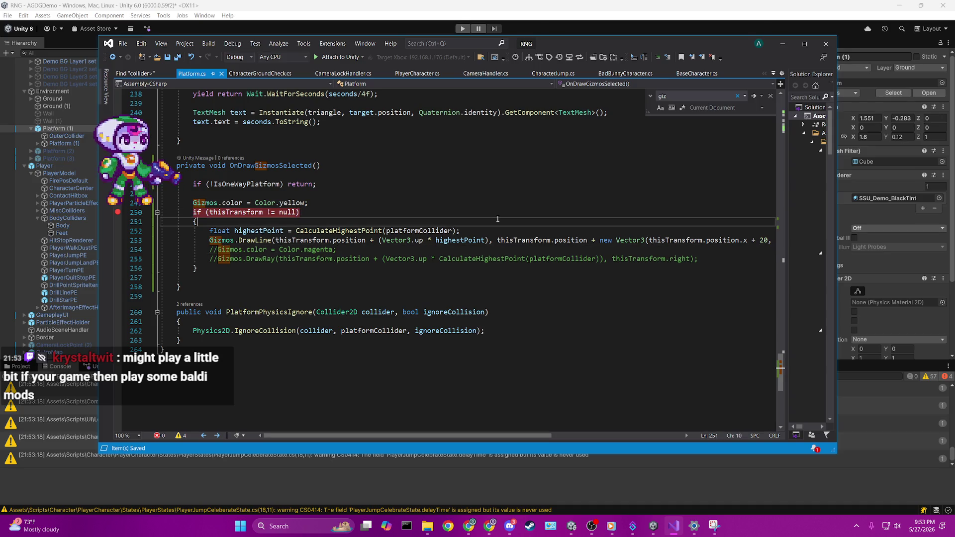
pyautogui.click(492, 231)
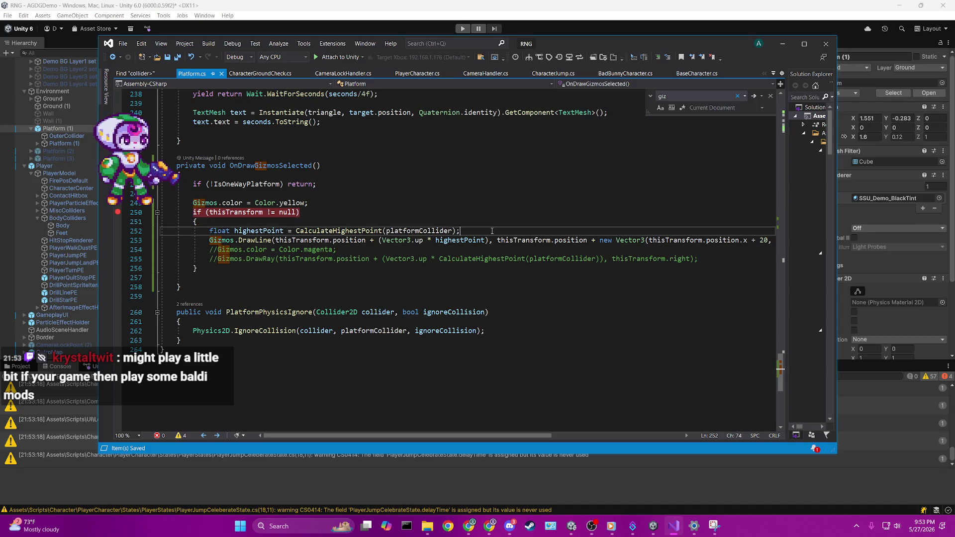
pyautogui.press('Up')
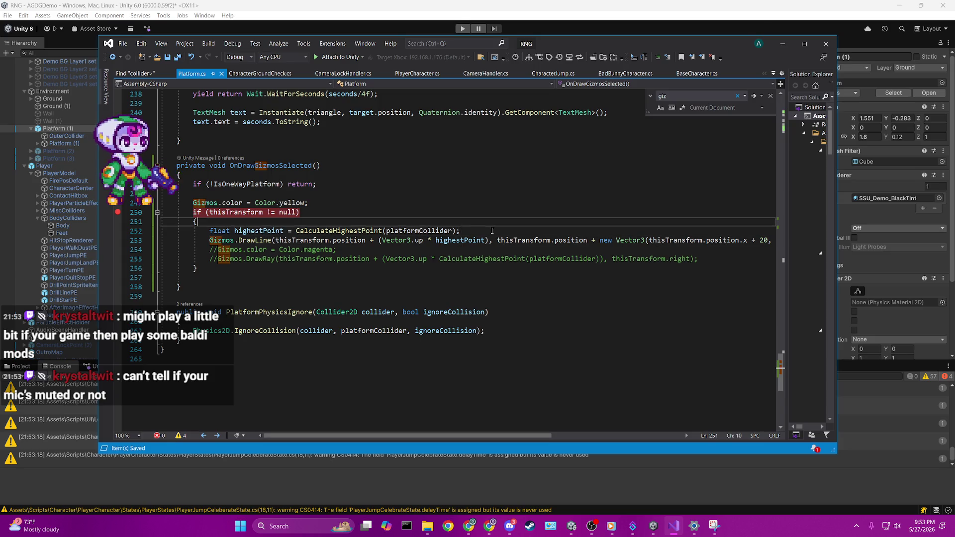
pyautogui.press('Up')
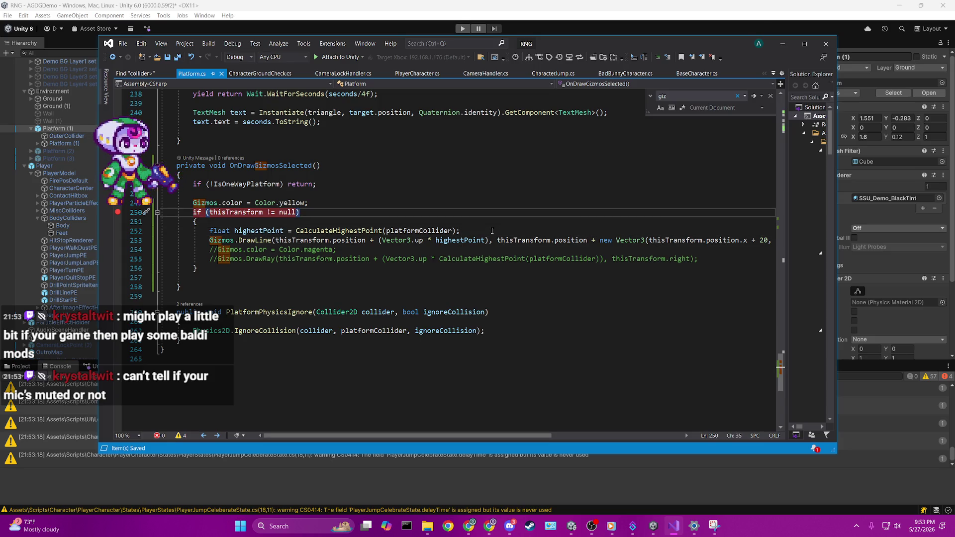
pyautogui.click(479, 228)
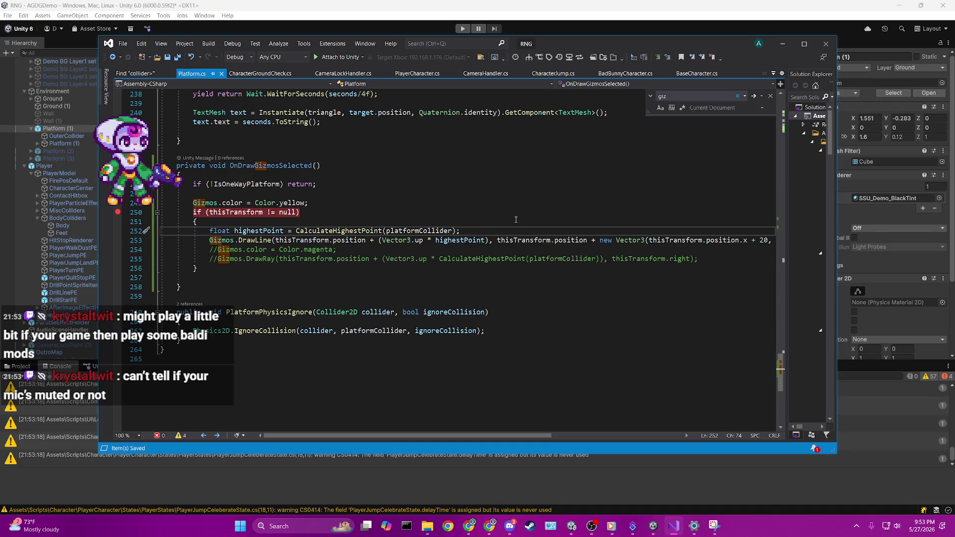
pyautogui.click(455, 331)
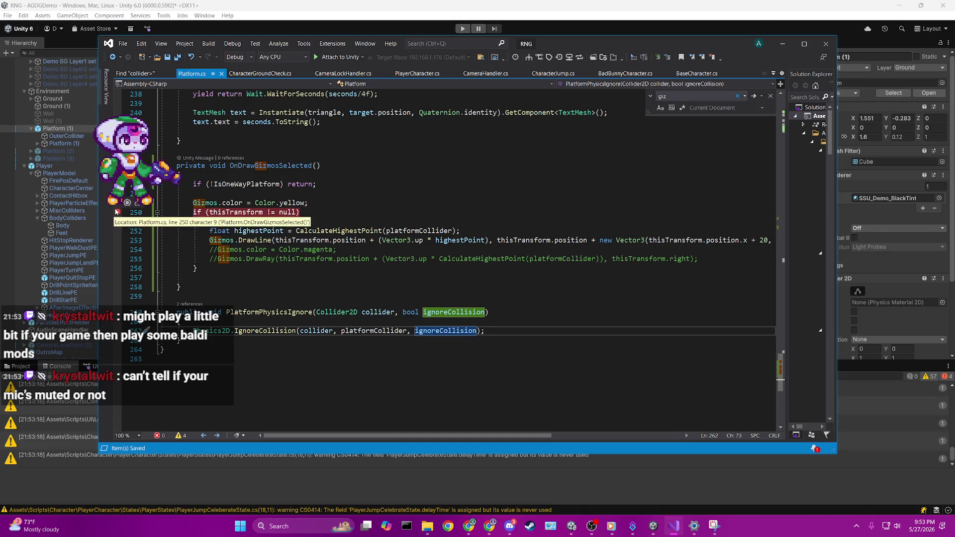
pyautogui.click(116, 212)
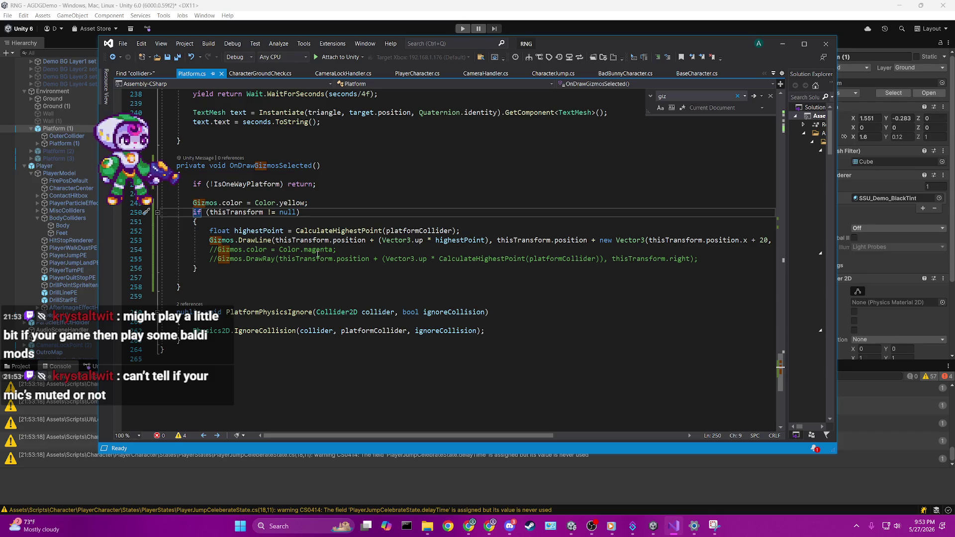
pyautogui.click(542, 14)
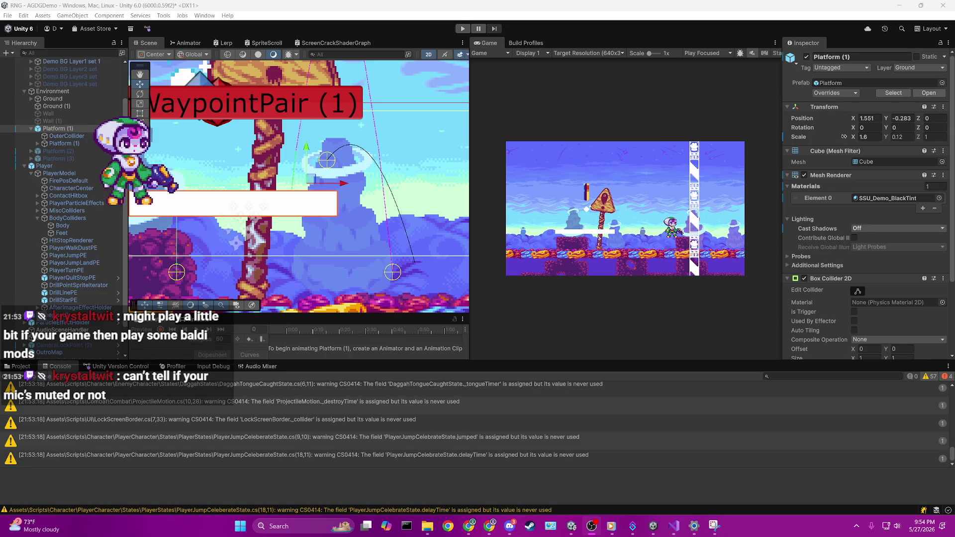
# Enable Edit Collider on Platform (1)'s Box Collider 2D and enter Play mode.
pyautogui.click(694, 526)
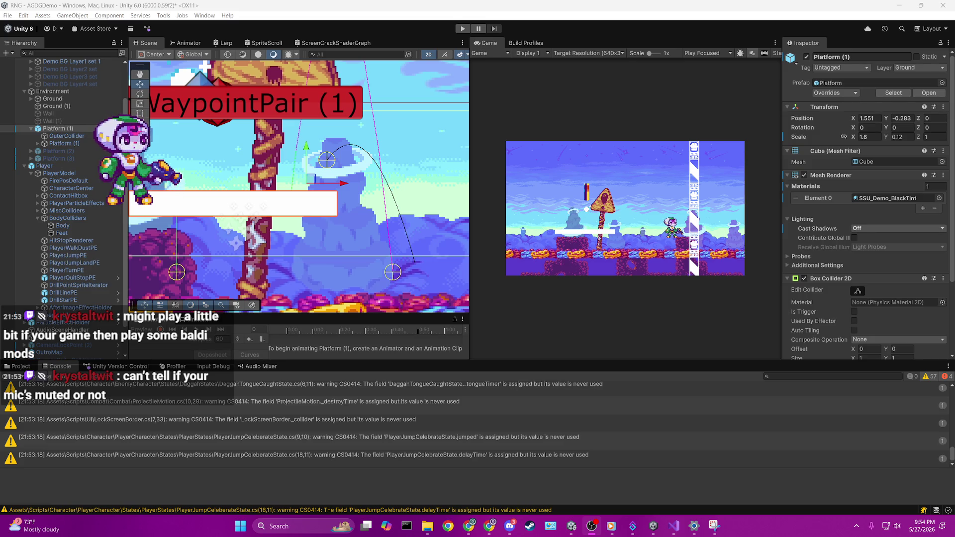
pyautogui.click(578, 274)
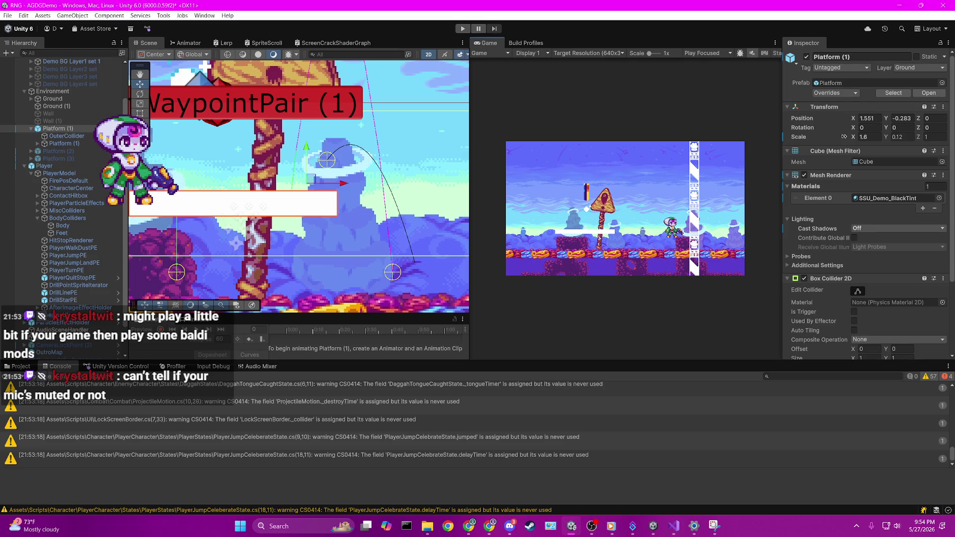
pyautogui.click(858, 292)
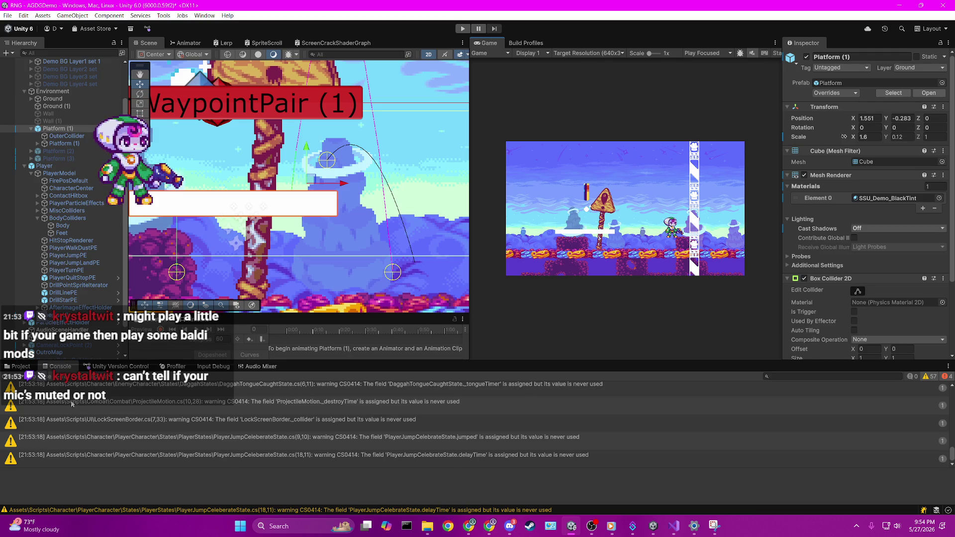
pyautogui.click(462, 28)
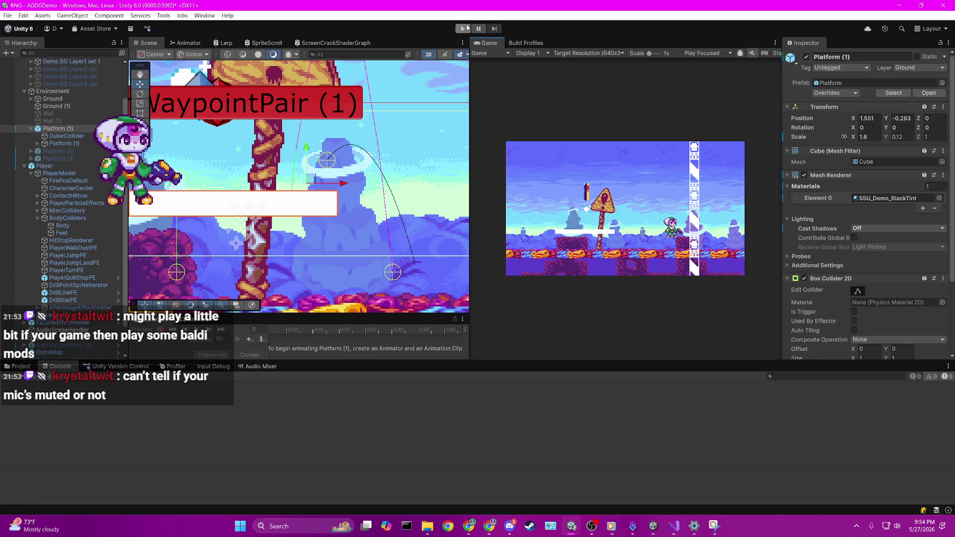
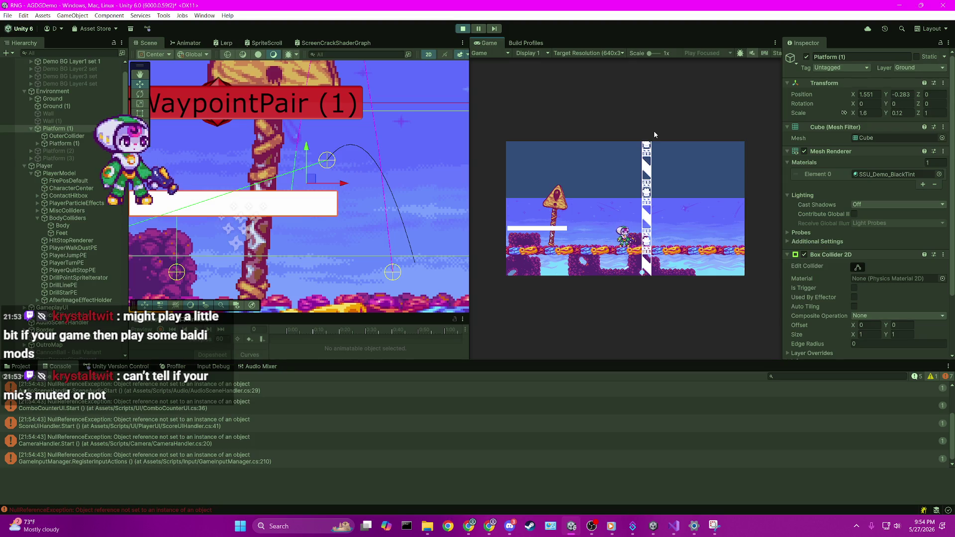
# Walk the player left and jump up onto the signpost.
pyautogui.press('Left')
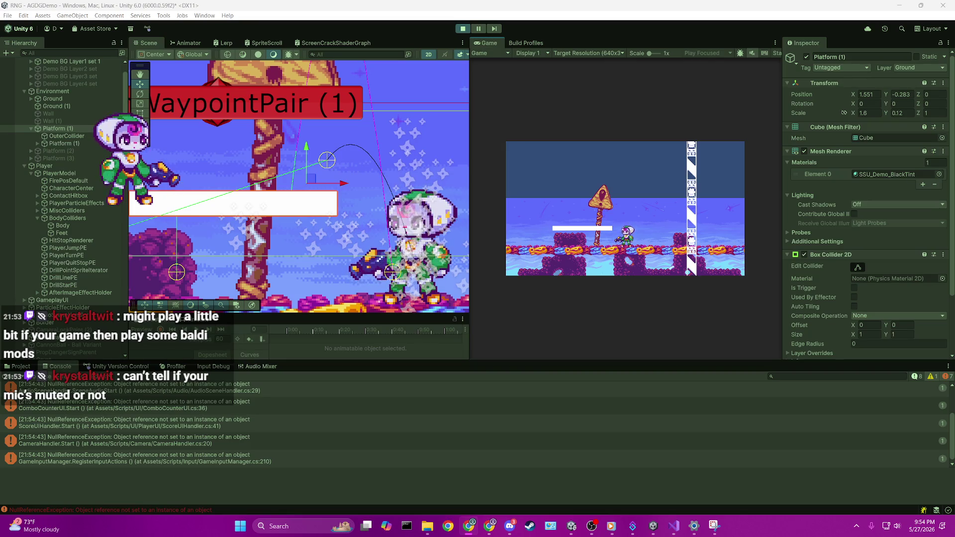
pyautogui.click(693, 299)
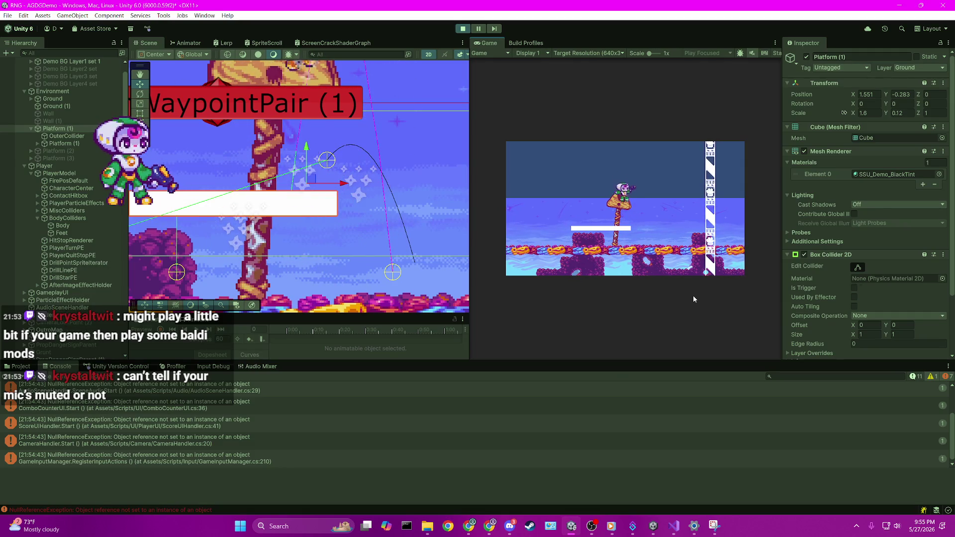
pyautogui.press('space')
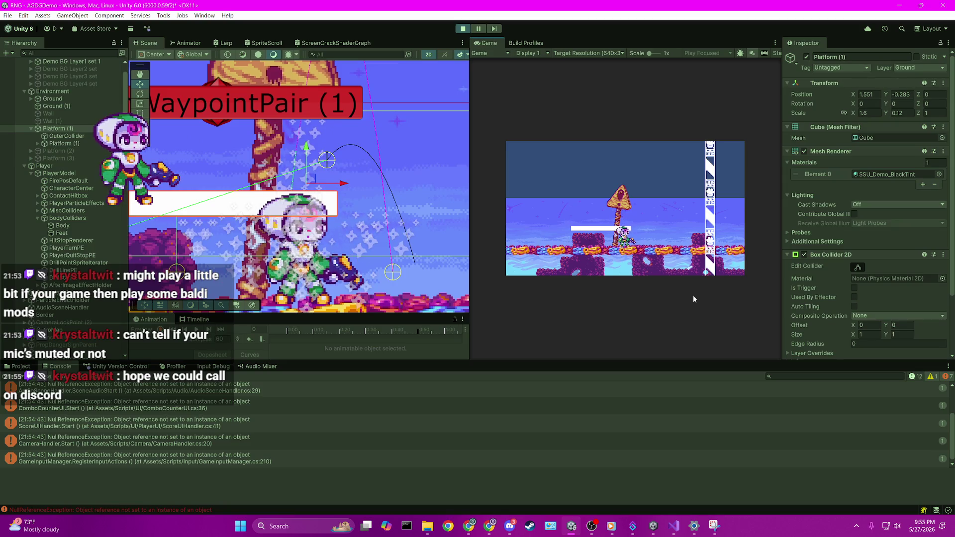
pyautogui.press('space')
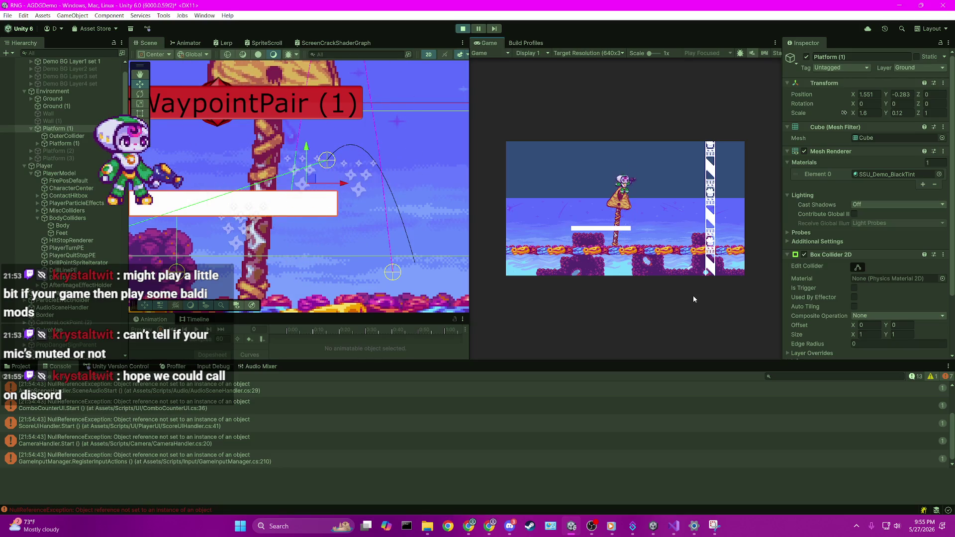
# Drop onto the white platform, jump back to the signpost, then drop down again.
pyautogui.press('Down')
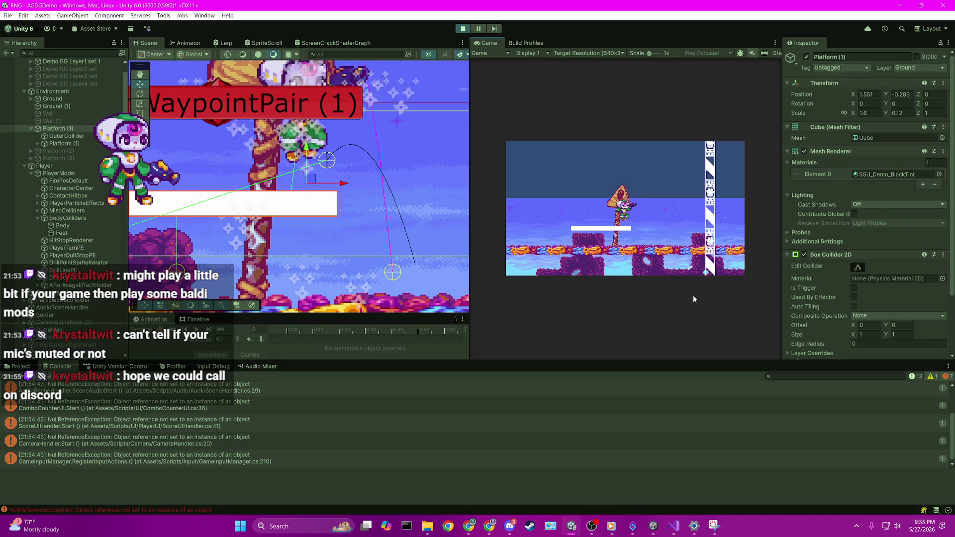
pyautogui.press('space')
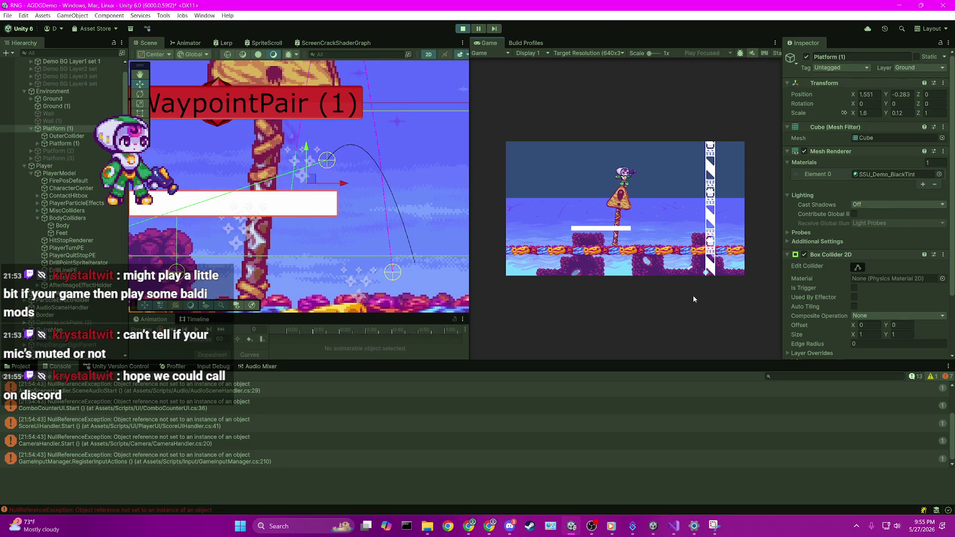
pyautogui.press('Down')
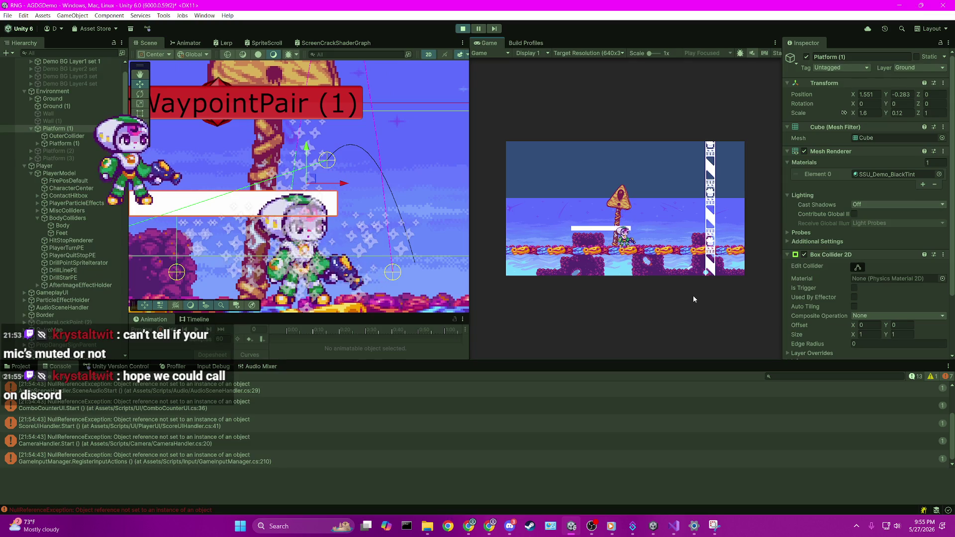
pyautogui.click(432, 164)
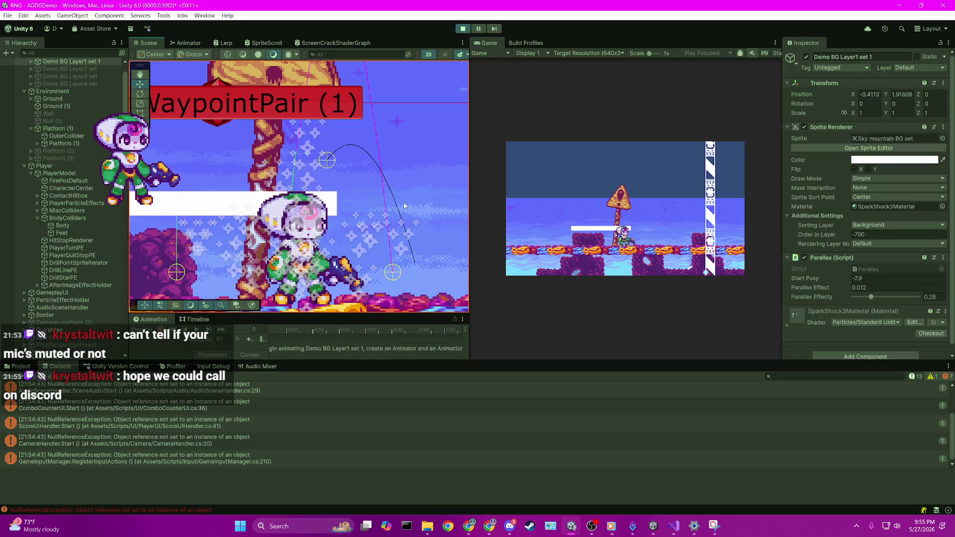
# Frame and zoom in on Platform (1) in the Scene view, then switch to Platform.cs.
pyautogui.moveTo(407, 185); pyautogui.dragTo(339, 184)
pyautogui.click(281, 201)
pyautogui.press('f')
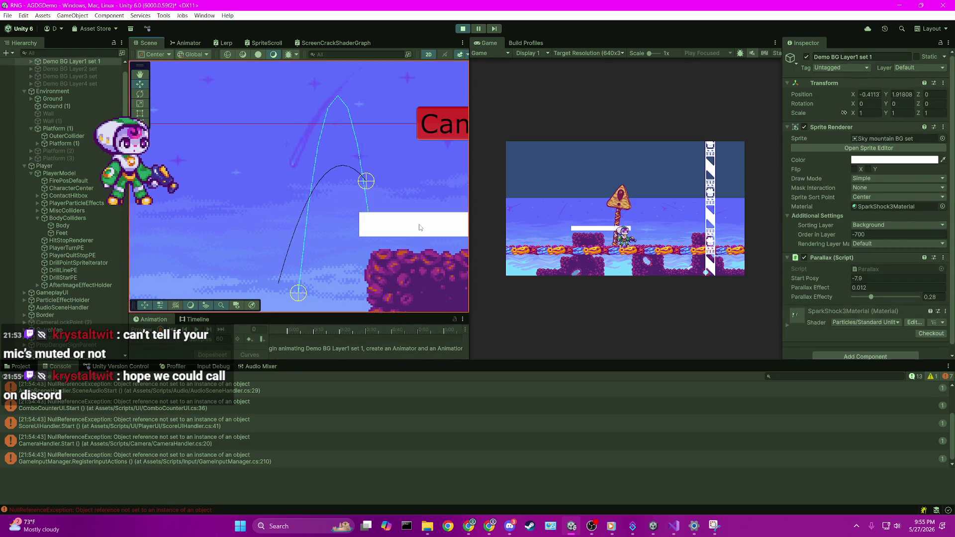
pyautogui.moveTo(409, 225); pyautogui.dragTo(301, 241)
pyautogui.scroll(10, 301, 241)
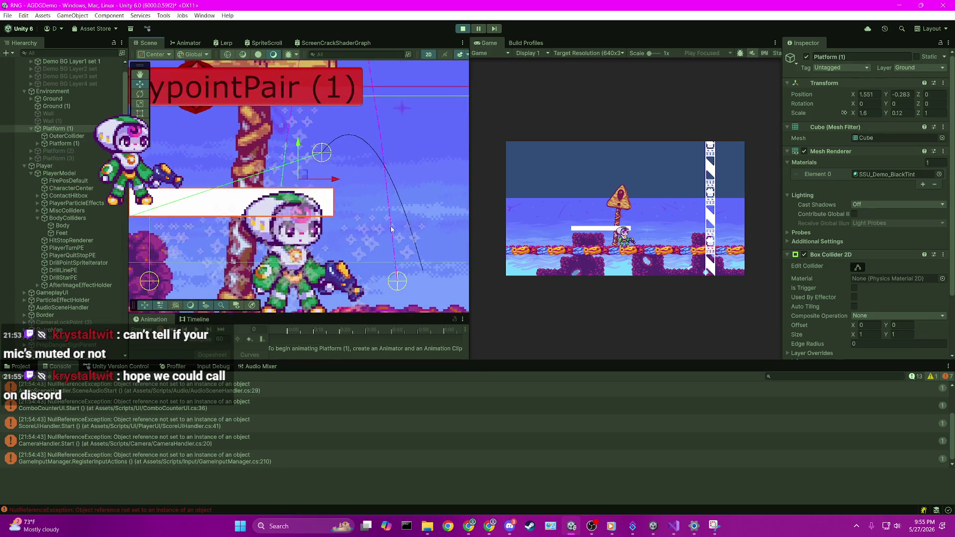
pyautogui.scroll(5, 347, 195)
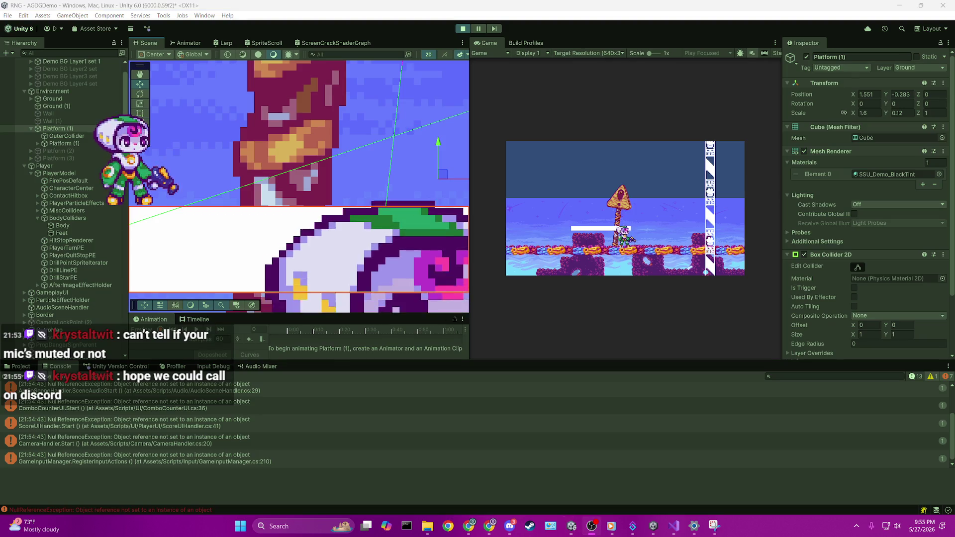
pyautogui.scroll(-2, 298, 199)
pyautogui.scroll(3, 298, 199)
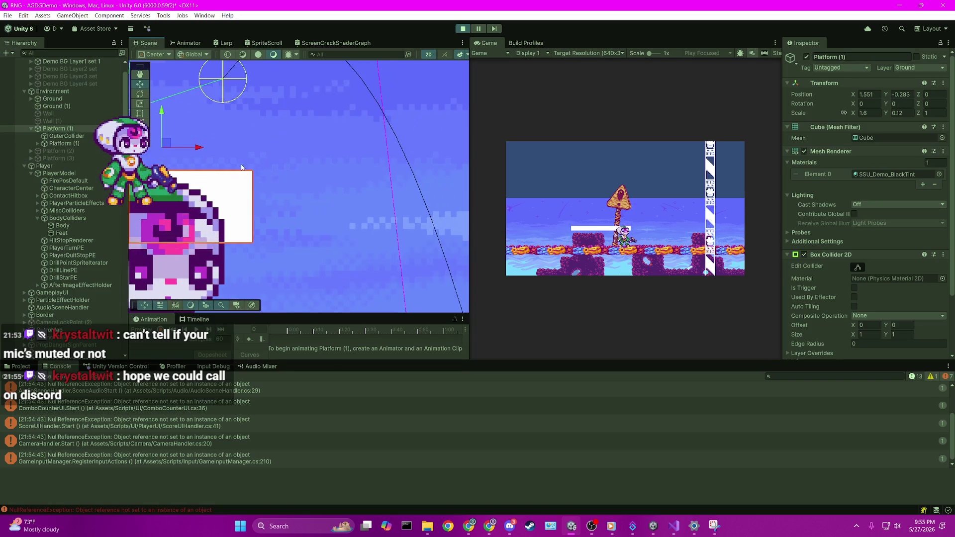
pyautogui.hotkey('alt', 'Tab')
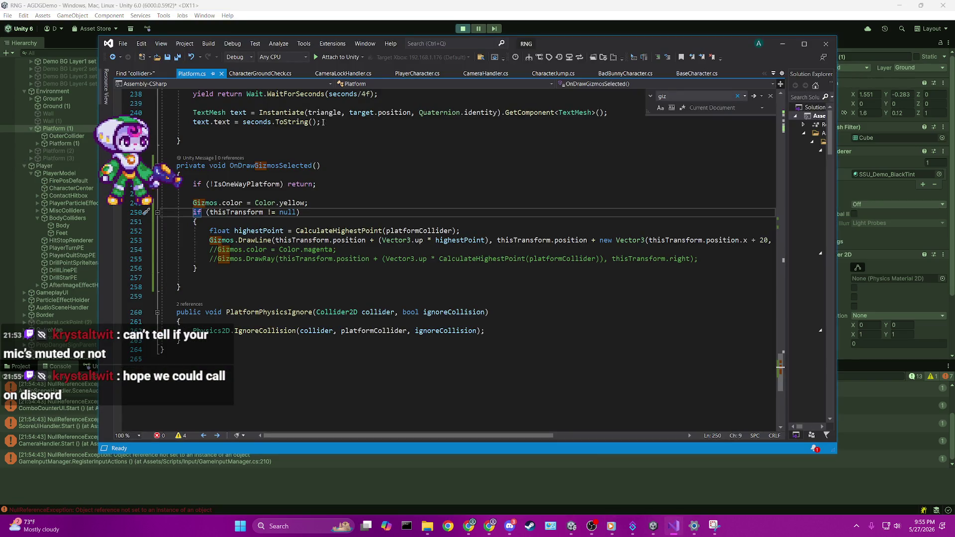
# Attach to Unity, break on line 253's Gizmos.DrawLine, and read values like highestPoint -9.334017.
pyautogui.click(341, 56)
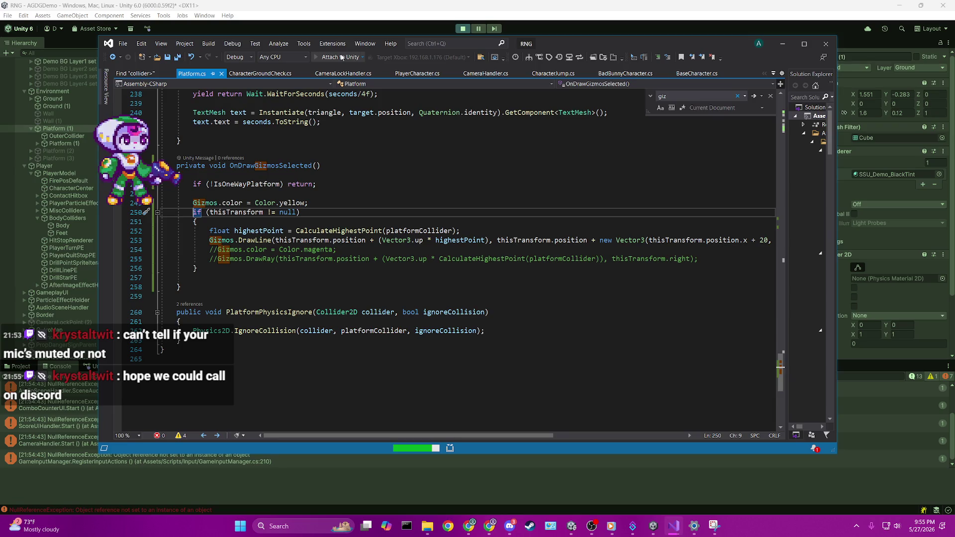
pyautogui.click(105, 240)
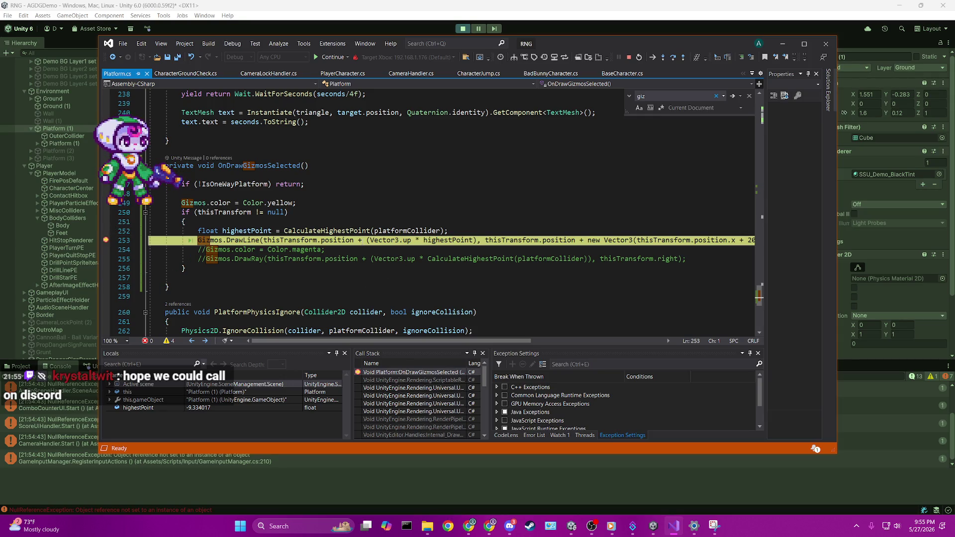
pyautogui.moveTo(368, 241)
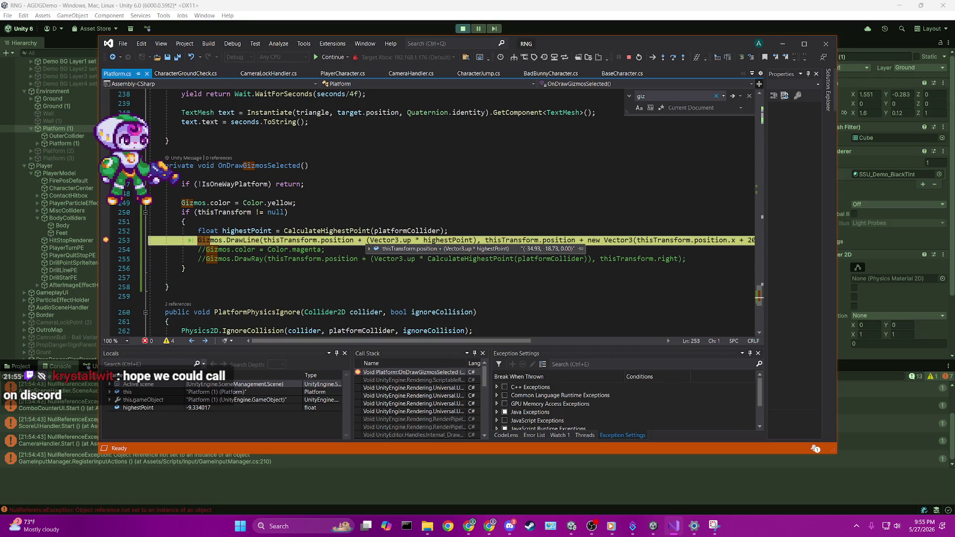
pyautogui.moveTo(479, 341); pyautogui.dragTo(605, 343)
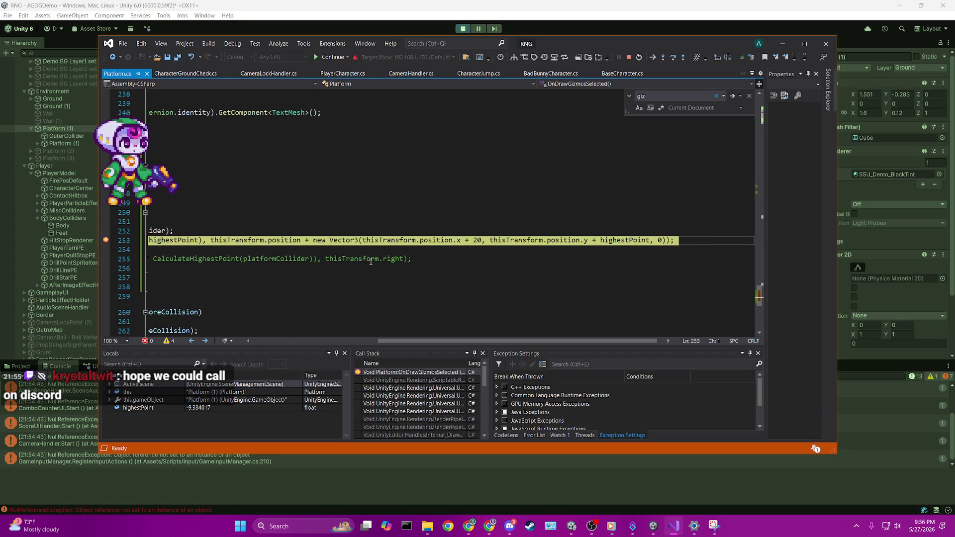
pyautogui.moveTo(307, 241)
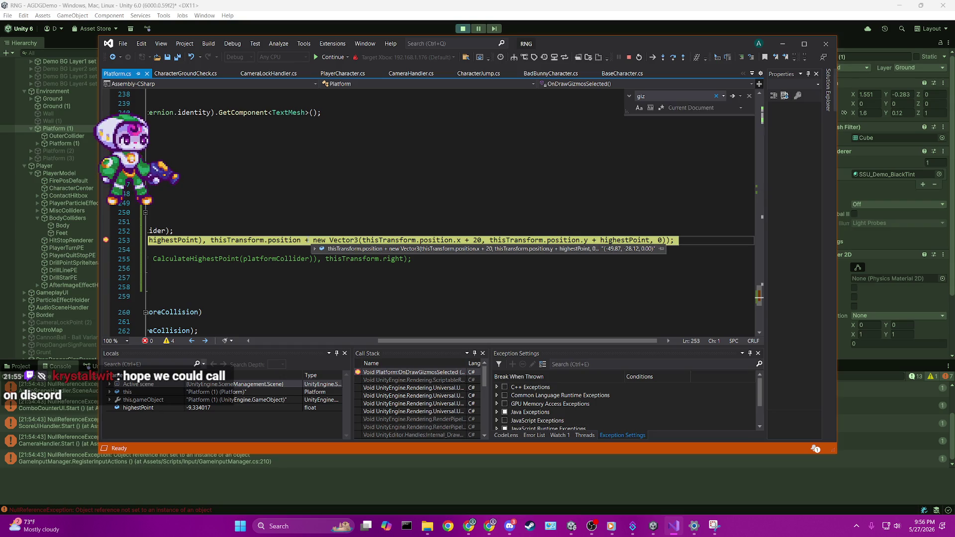
pyautogui.hscroll(-6, 294, 314)
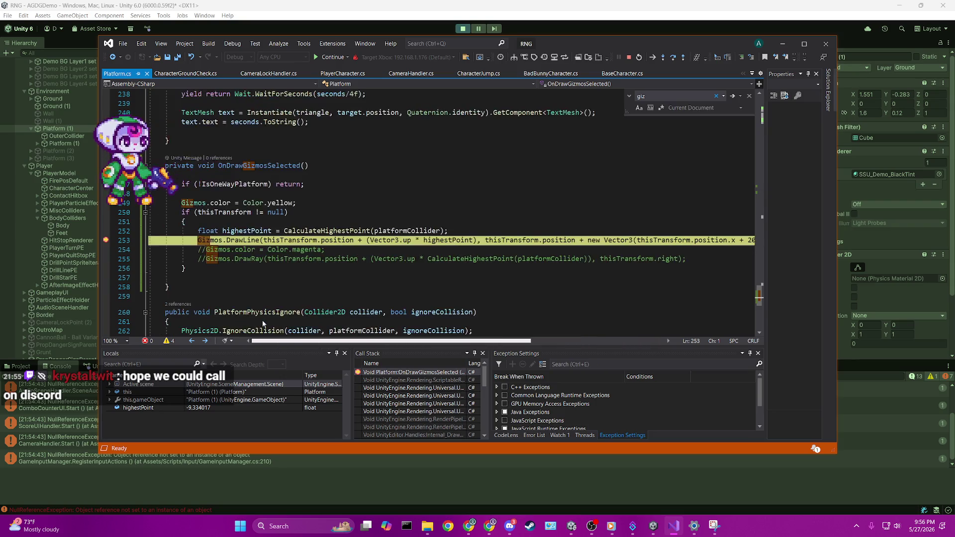
pyautogui.moveTo(453, 244)
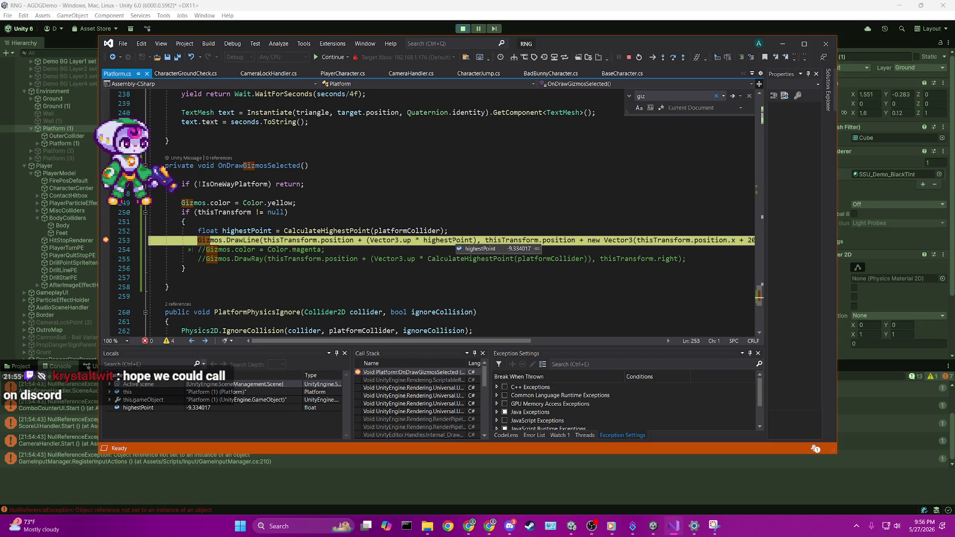
pyautogui.moveTo(351, 243)
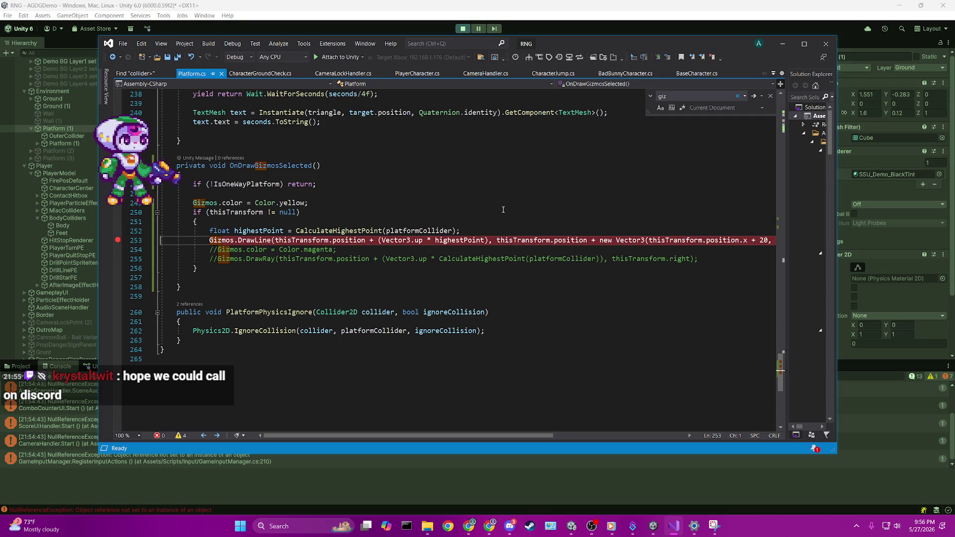
# Make the DrawLine start point thisTransform.position.AxisMod(y: highestPoint).
pyautogui.click(370, 240)
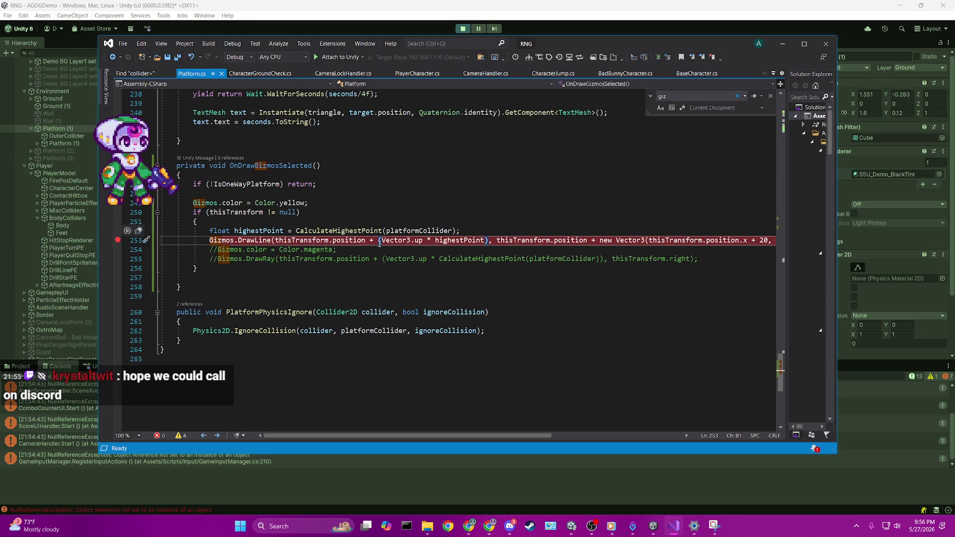
pyautogui.moveTo(370, 241); pyautogui.dragTo(490, 241)
pyautogui.hotkey('ctrl', 'c')
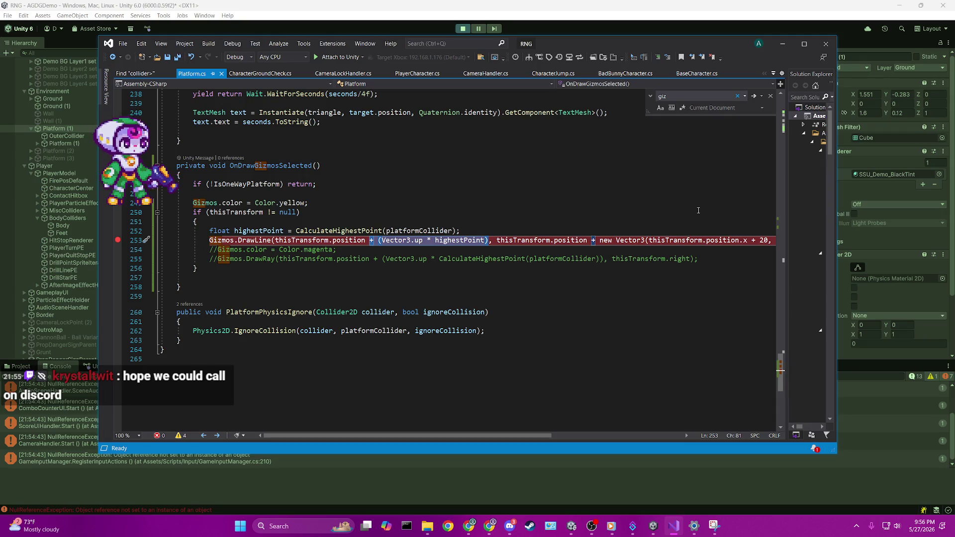
pyautogui.press('BackSpace')
pyautogui.press('BackSpace')
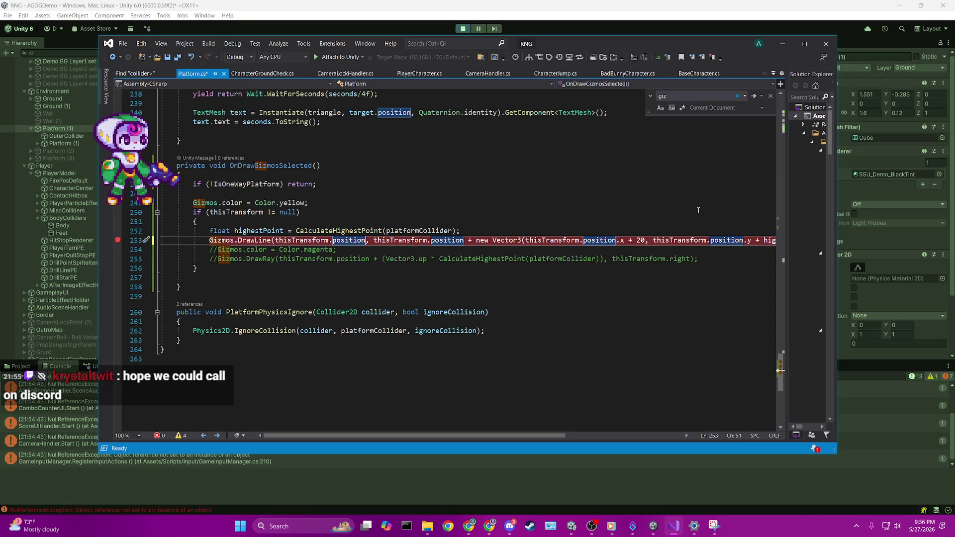
pyautogui.write('(')
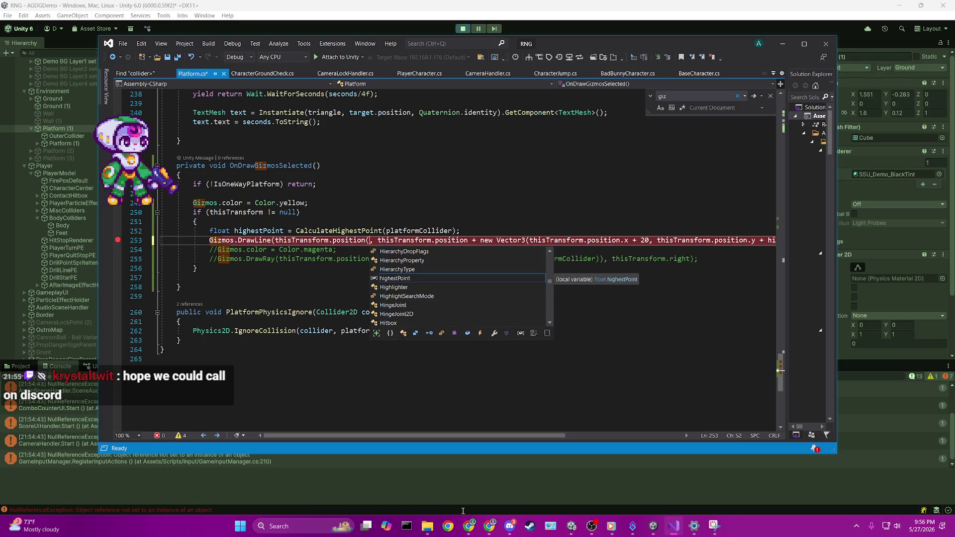
pyautogui.click(504, 503)
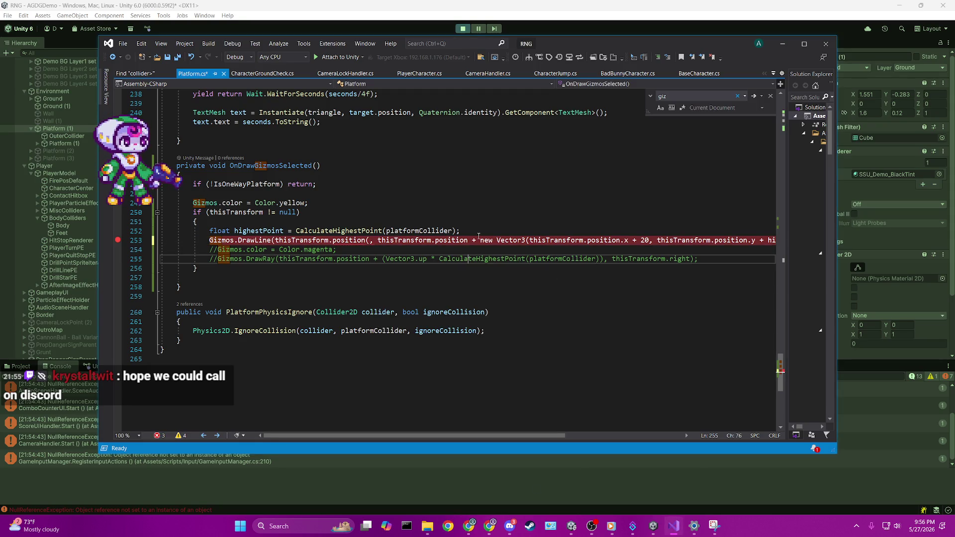
pyautogui.click(436, 248)
pyautogui.click(373, 240)
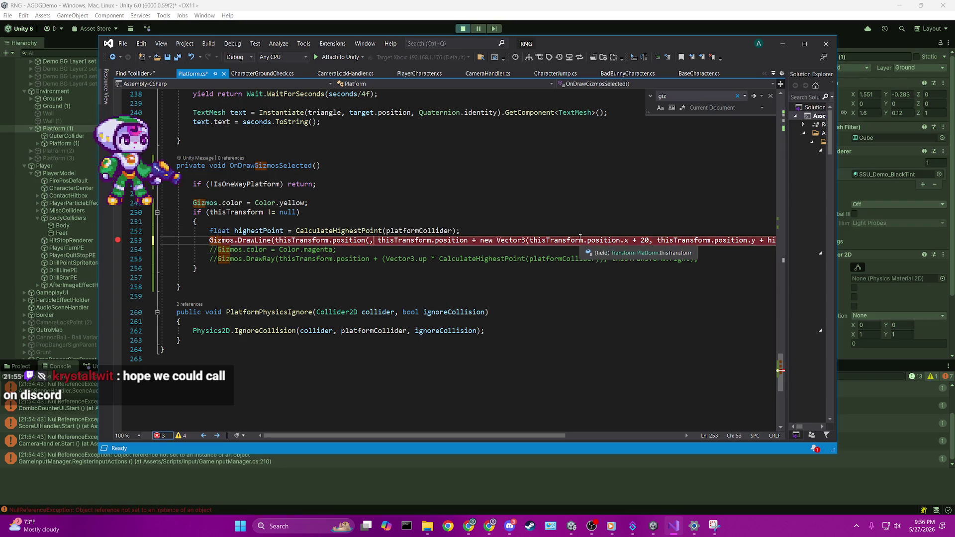
pyautogui.press('Left')
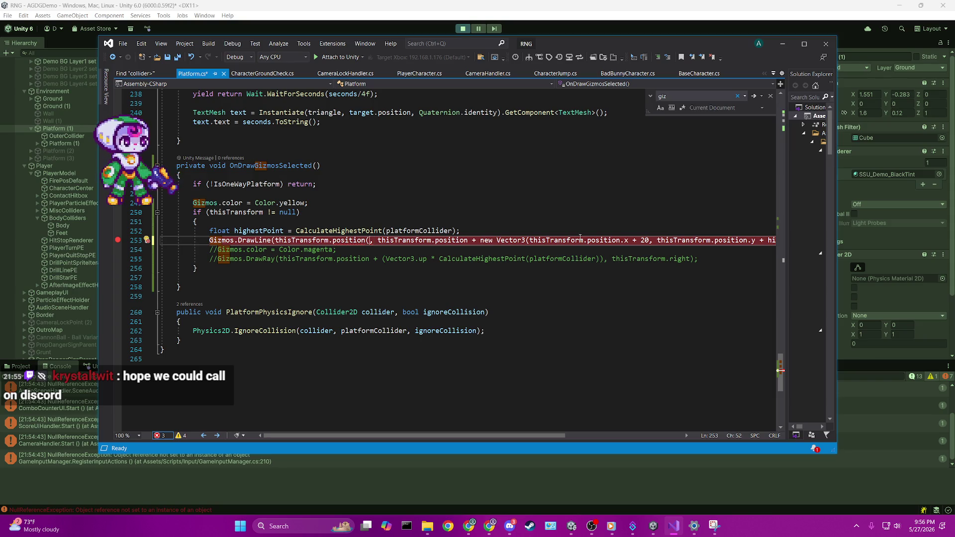
pyautogui.hotkey('ctrl', 'space')
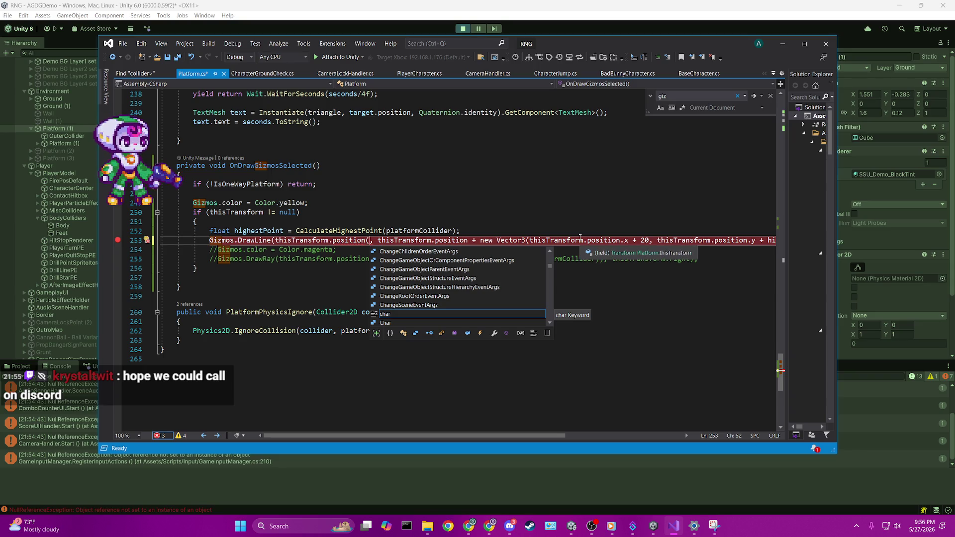
pyautogui.press('Escape')
pyautogui.press('BackSpace')
pyautogui.hotkey('ctrl', 'v')
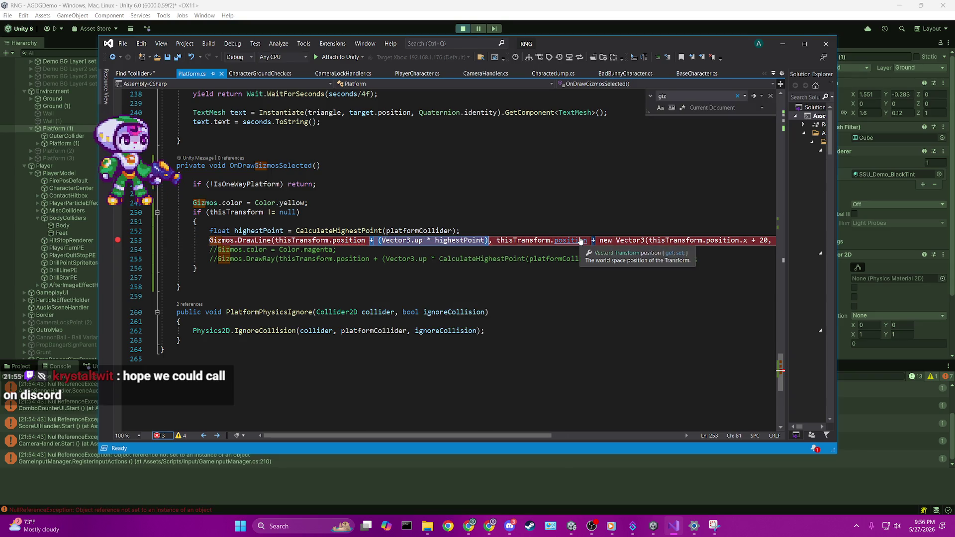
pyautogui.hotkey('ctrl', 'Left')
pyautogui.hotkey('ctrl', 'Left')
pyautogui.hotkey('ctrl', 'Left')
pyautogui.press('Left')
pyautogui.write('.ax(')
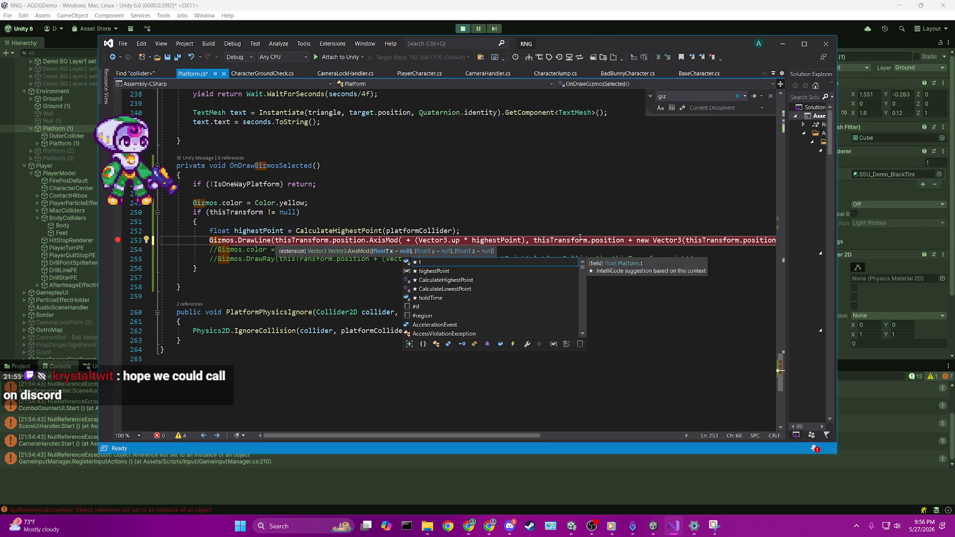
pyautogui.write('y: highe')
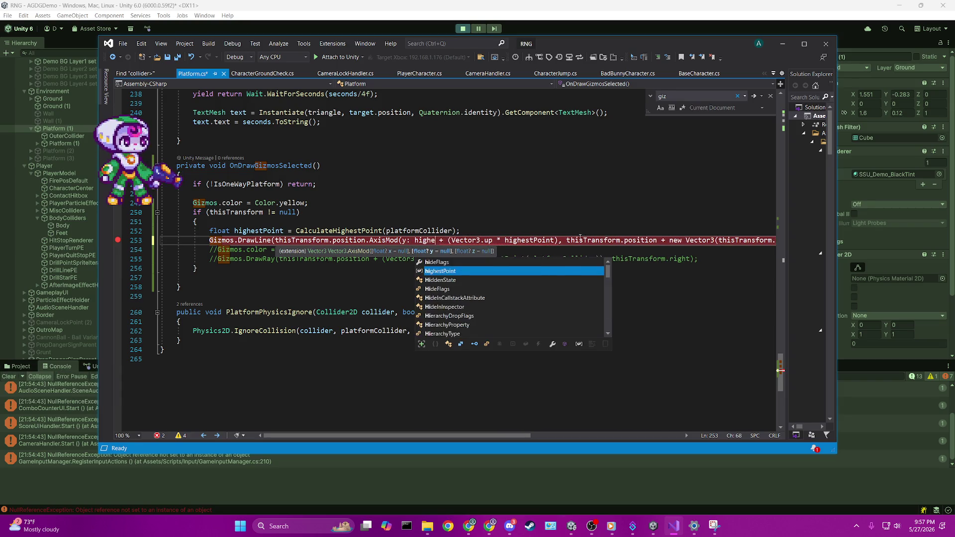
pyautogui.write('stPoint)')
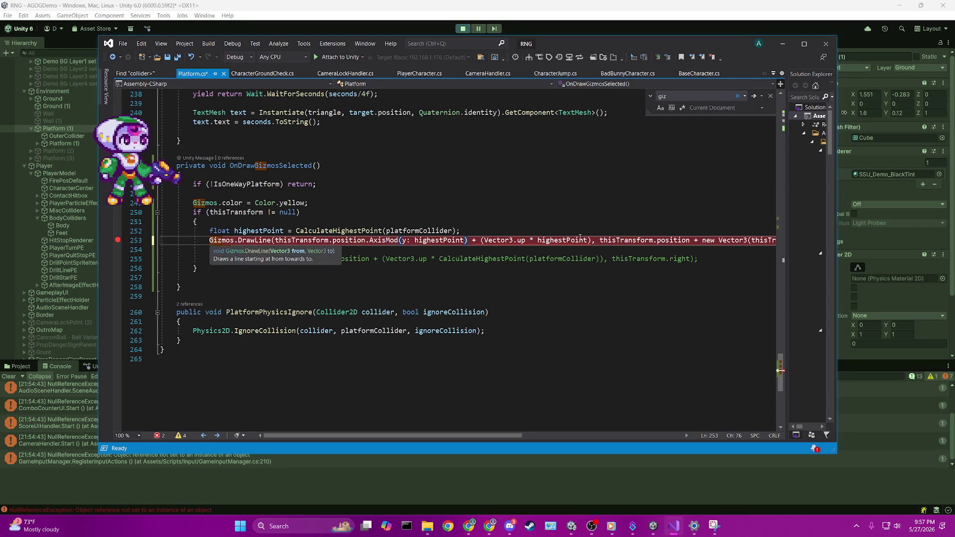
pyautogui.press('Delete')
pyautogui.press('Delete')
pyautogui.press('Delete')
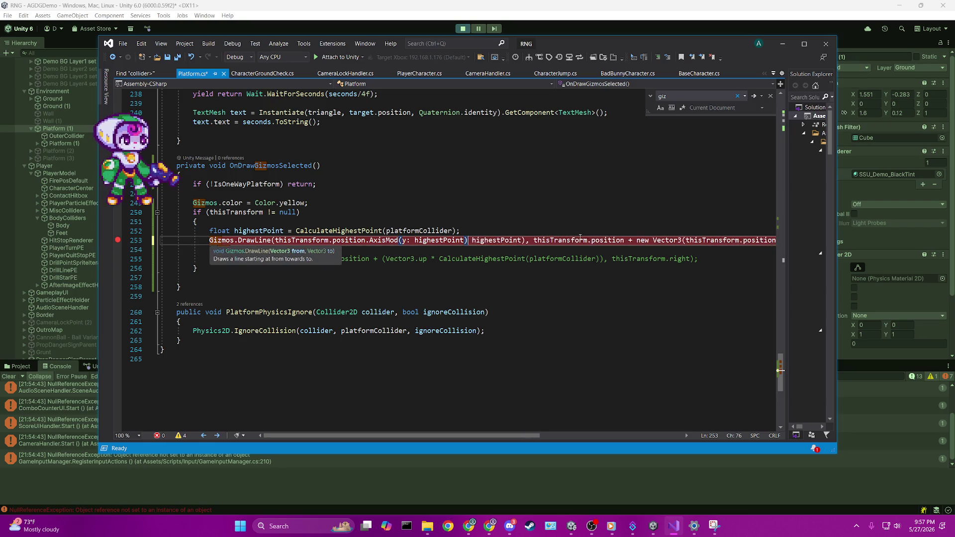
# Replace the end point with thisTransform.position + Vector3.right * 20 and save Platform.cs.
pyautogui.press('Right')
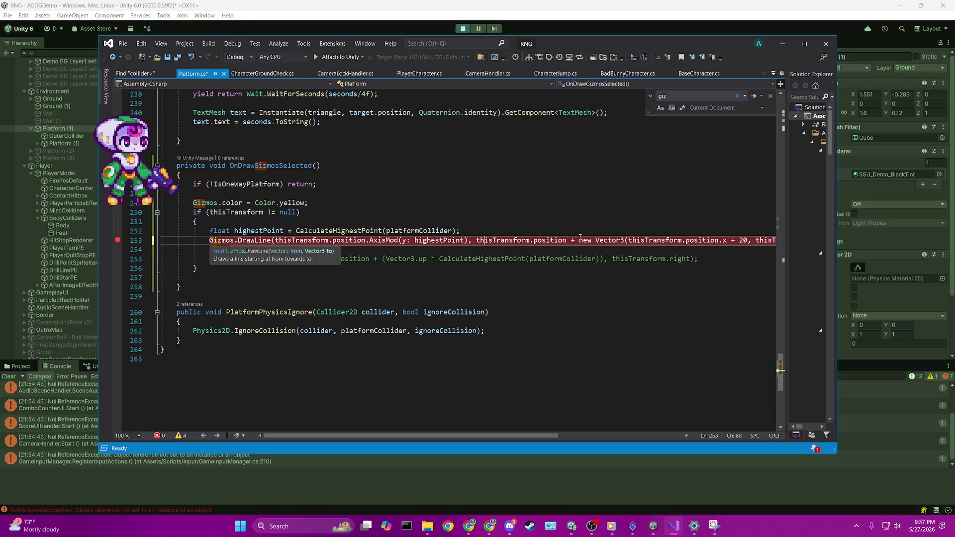
pyautogui.press('Right')
pyautogui.press('Right')
pyautogui.press('Right')
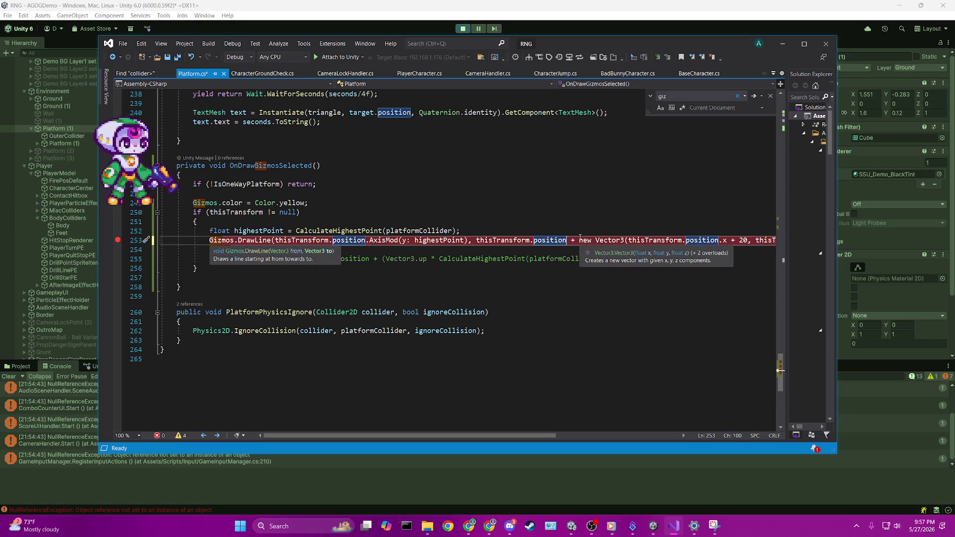
pyautogui.press('End')
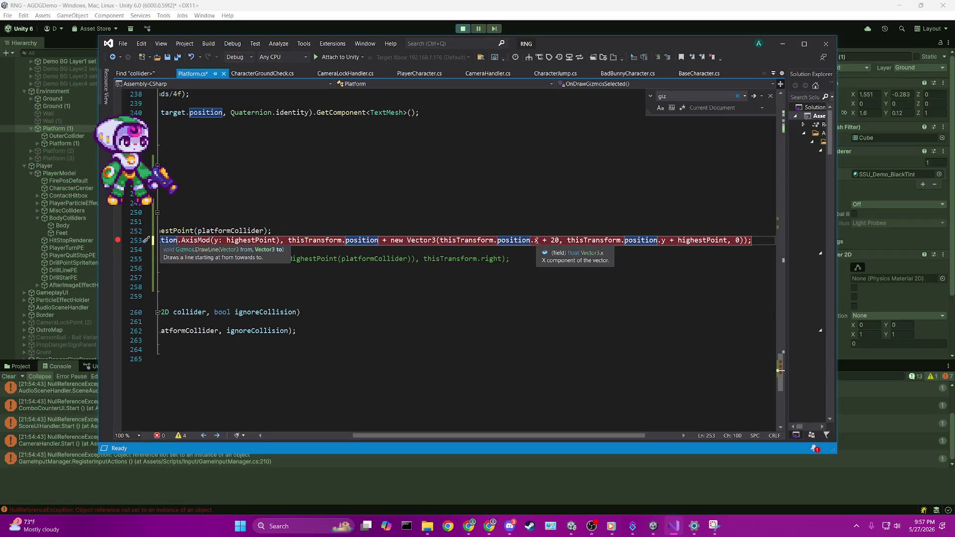
pyautogui.moveTo(547, 240); pyautogui.dragTo(439, 241)
pyautogui.press('BackSpace')
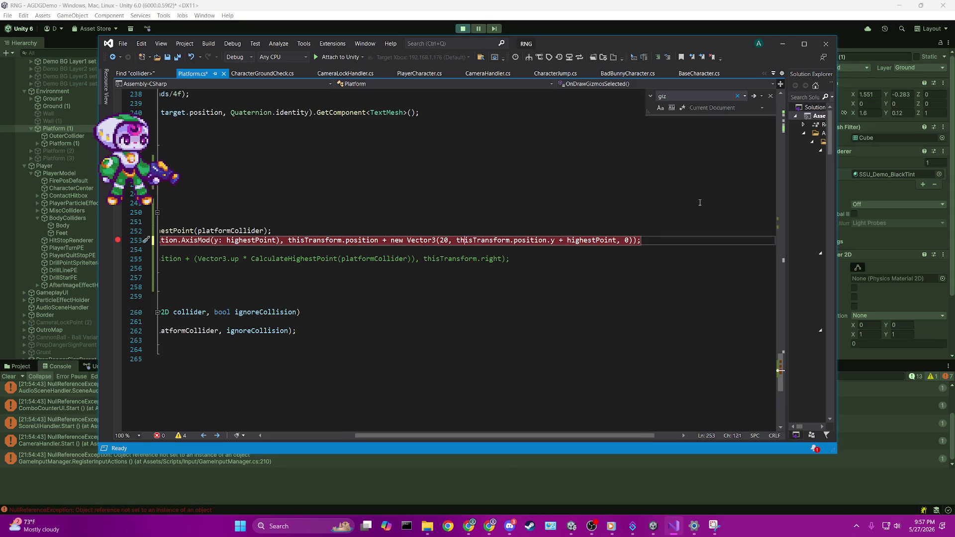
pyautogui.hotkey('ctrl', 'Right')
pyautogui.hotkey('ctrl', 'Right')
pyautogui.hotkey('ctrl', 'Right')
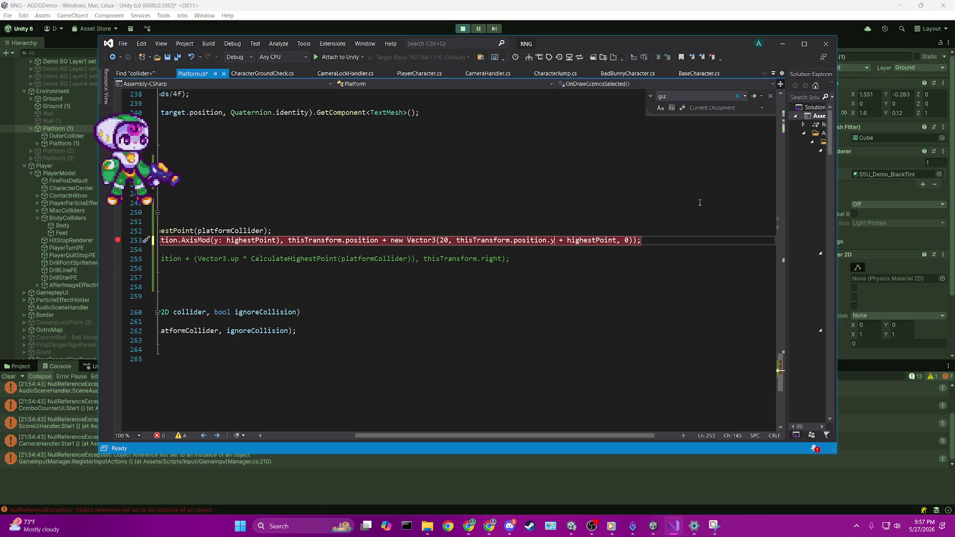
pyautogui.hotkey('ctrl', 'BackSpace')
pyautogui.hotkey('ctrl', 'BackSpace')
pyautogui.hotkey('ctrl', 'BackSpace')
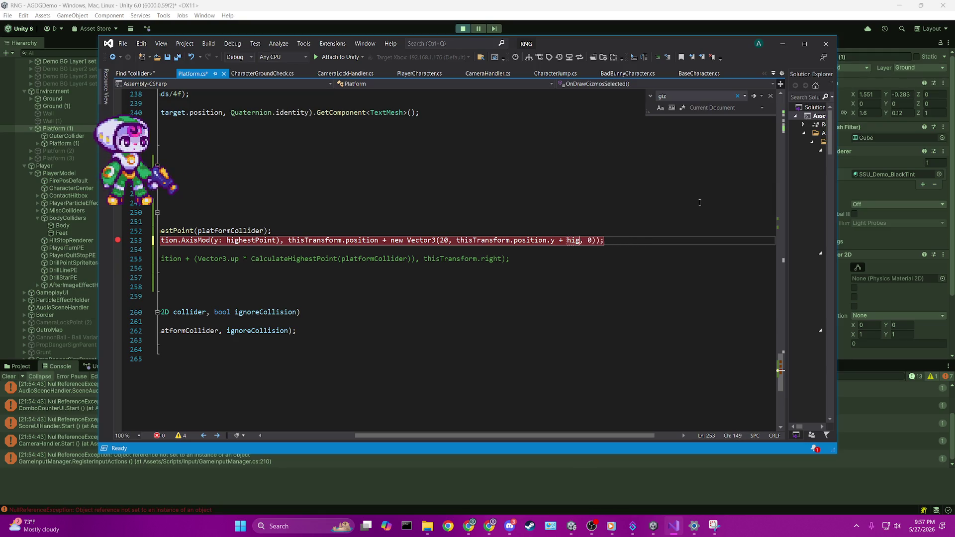
pyautogui.press('Delete')
pyautogui.press('Delete')
pyautogui.press('Delete')
pyautogui.press('BackSpace')
pyautogui.press('BackSpace')
pyautogui.press('BackSpace')
pyautogui.press('BackSpace')
pyautogui.press('BackSpace')
pyautogui.press('BackSpace')
pyautogui.write('Vector3')
pyautogui.write('.r')
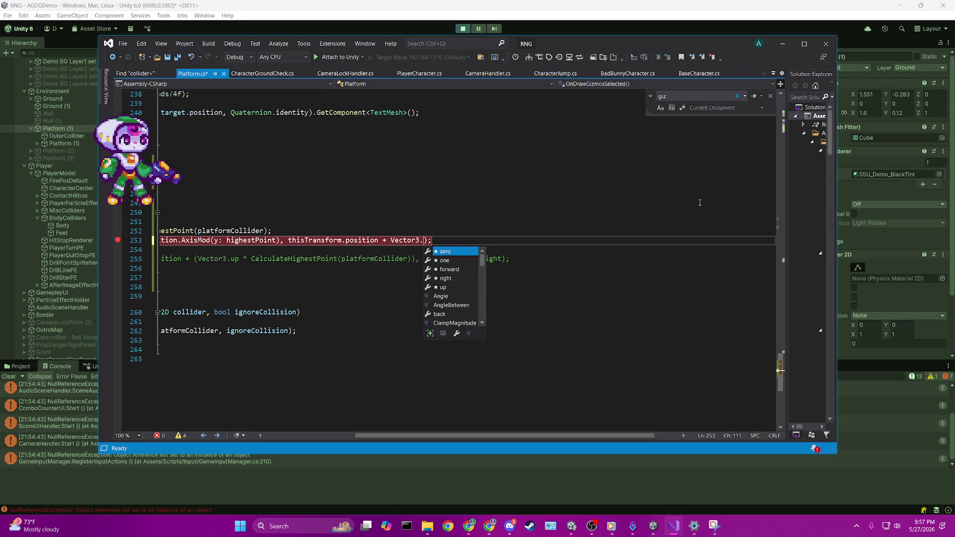
pyautogui.press('Tab')
pyautogui.write('* 20')
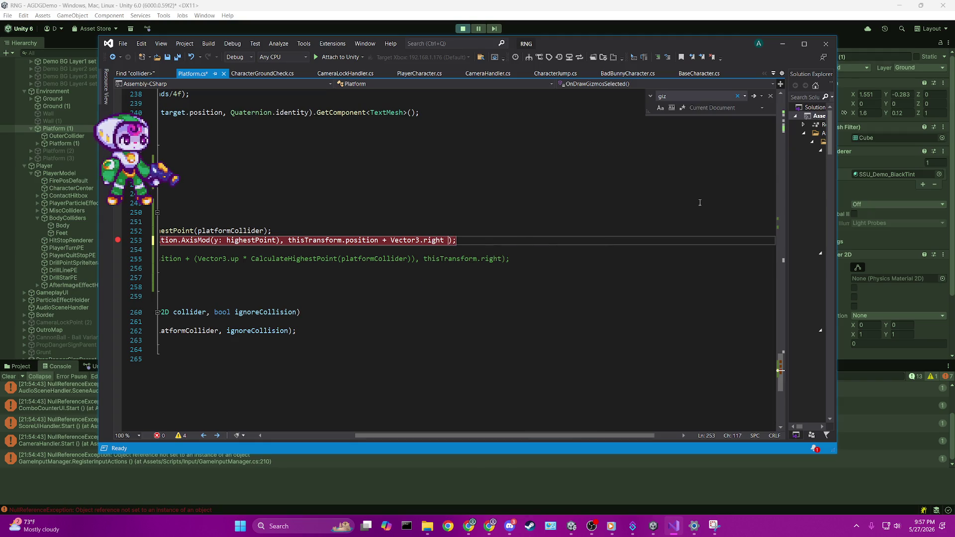
pyautogui.hotkey('ctrl', 's')
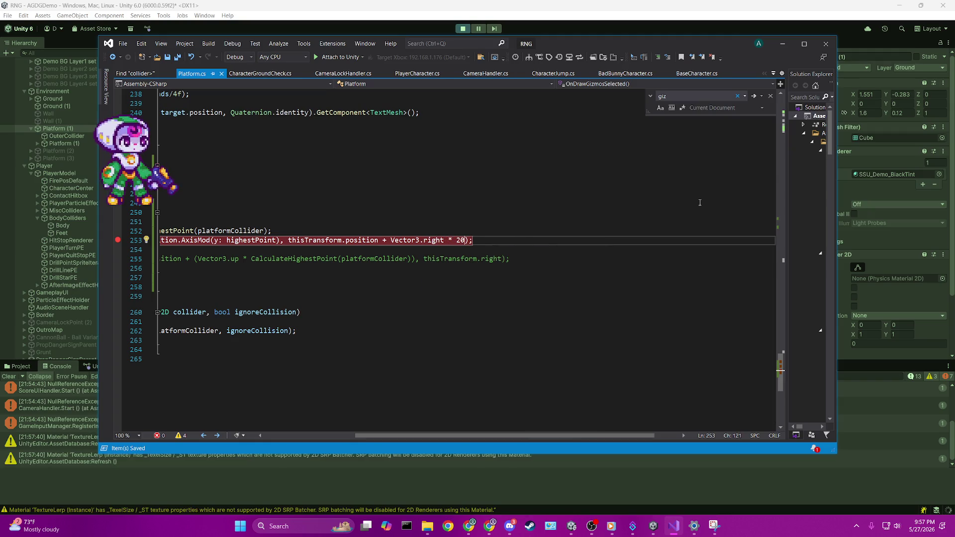
# Remove the breakpoint from line 253's Gizmos.DrawLine call.
pyautogui.press('Home')
pyautogui.click(118, 240)
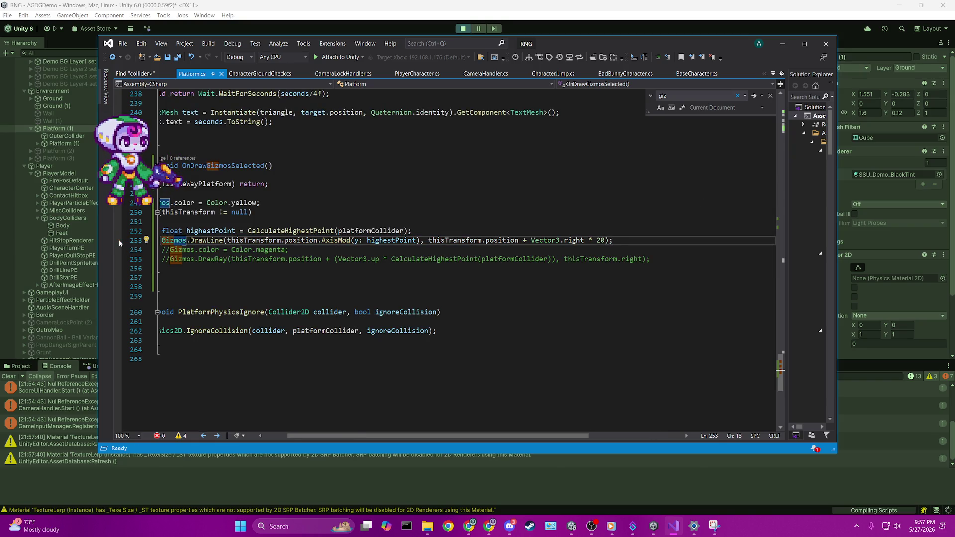
pyautogui.moveTo(387, 435); pyautogui.dragTo(363, 438)
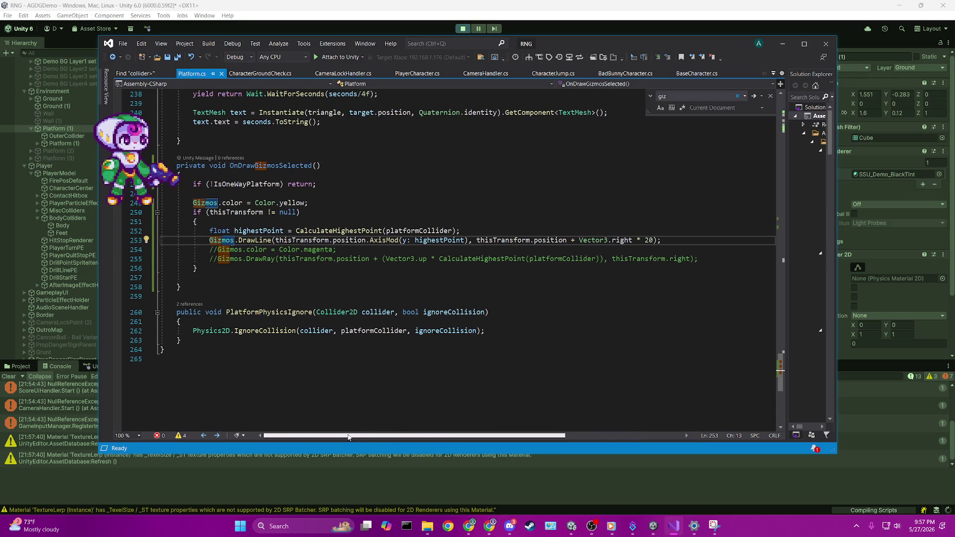
pyautogui.click(246, 213)
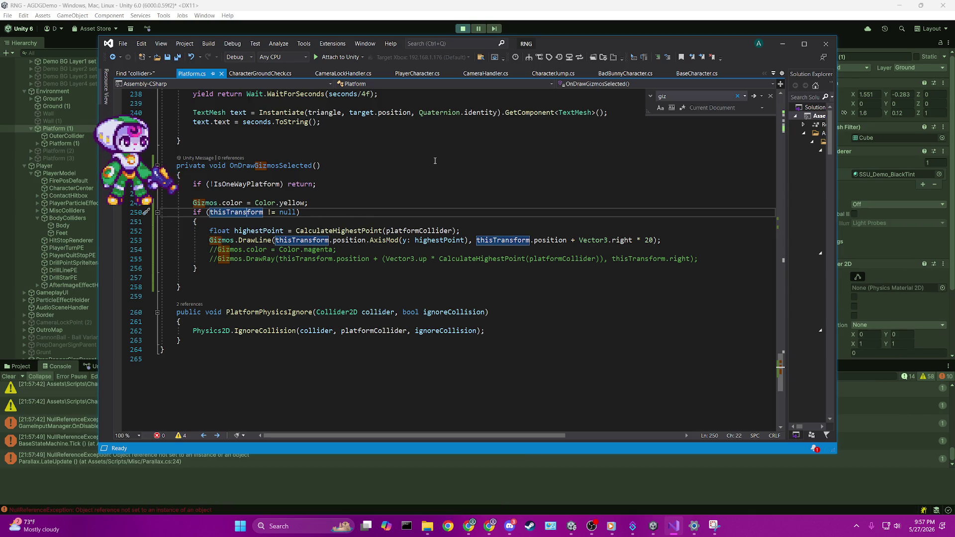
pyautogui.press('Up')
pyautogui.press('Up')
pyautogui.press('Up')
pyautogui.press('End')
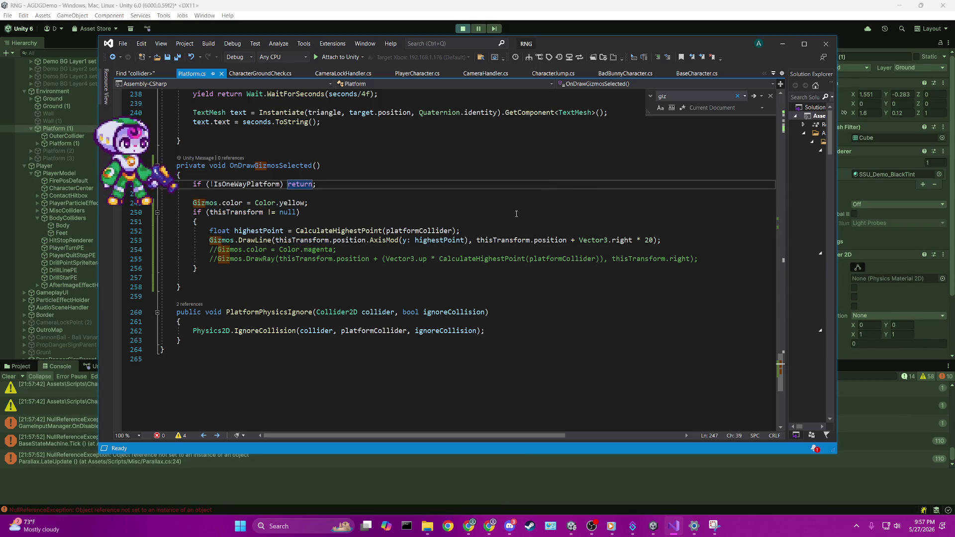
# Change the line length from Vector3.right * 20 to * 30 and save Platform.cs.
pyautogui.moveTo(468, 240); pyautogui.dragTo(209, 241)
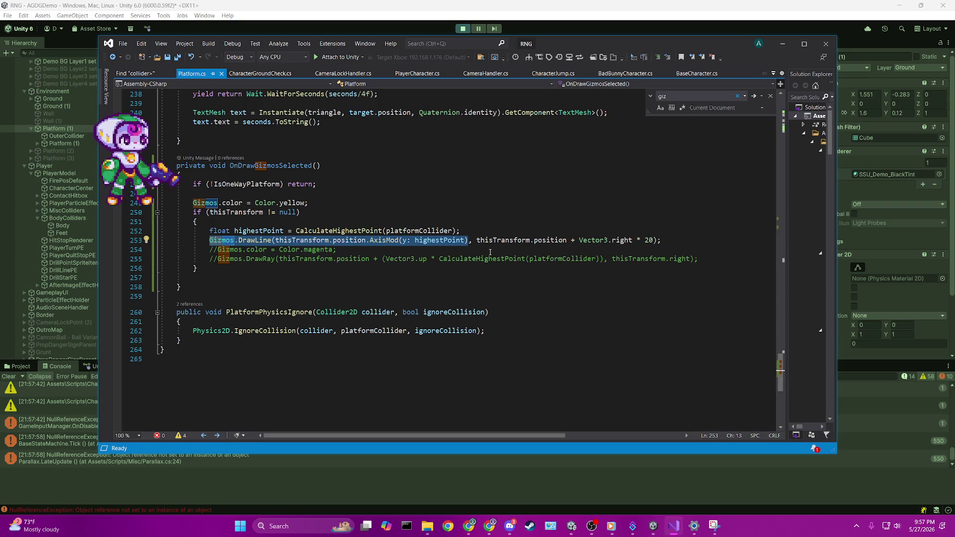
pyautogui.click(651, 240)
pyautogui.press('BackSpace')
pyautogui.write('3')
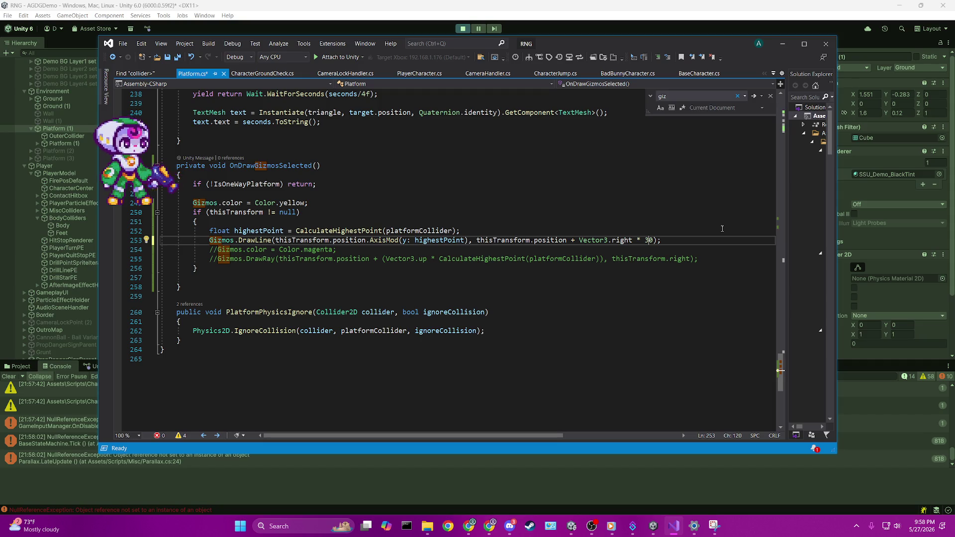
pyautogui.hotkey('ctrl', 's')
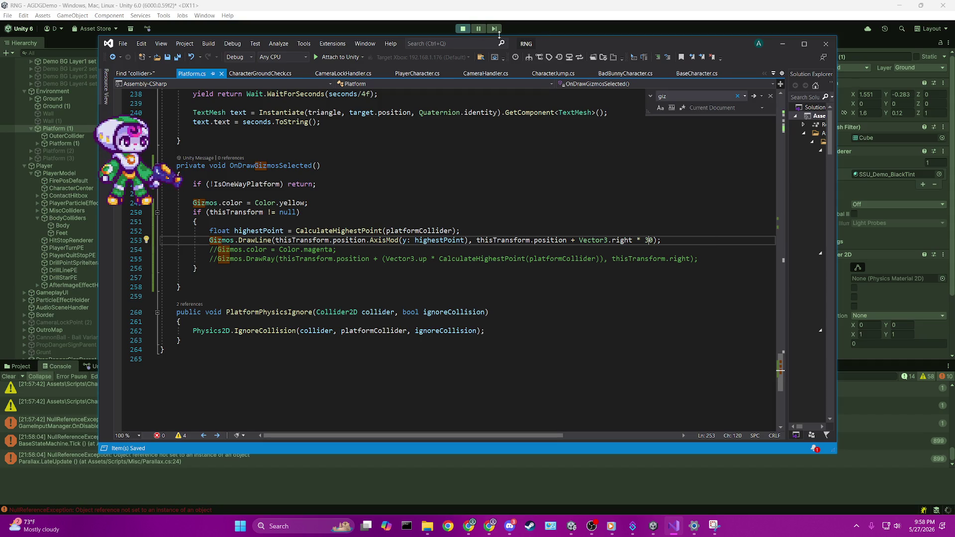
pyautogui.click(517, 34)
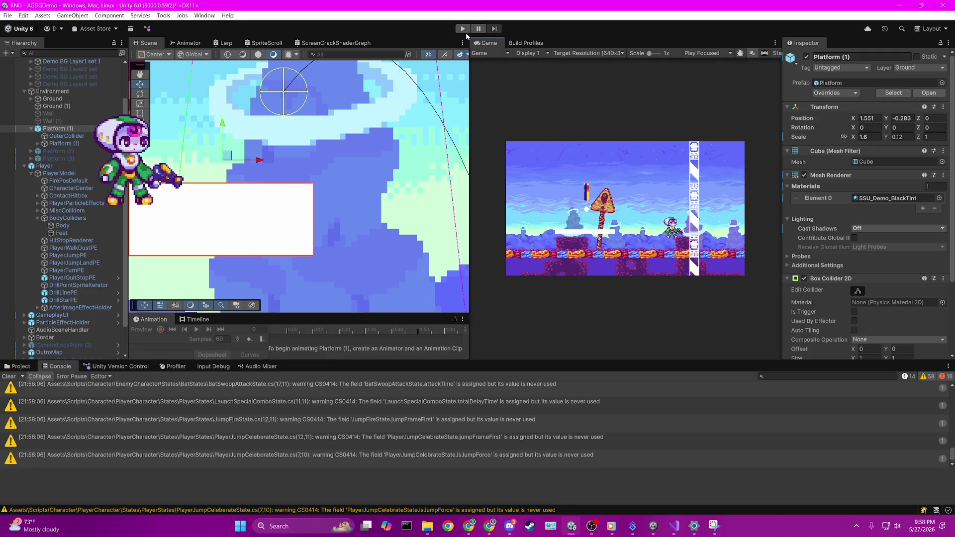
# Enter Play mode and zoom in on Platform (1)'s top edge in the Scene view.
pyautogui.click(464, 30)
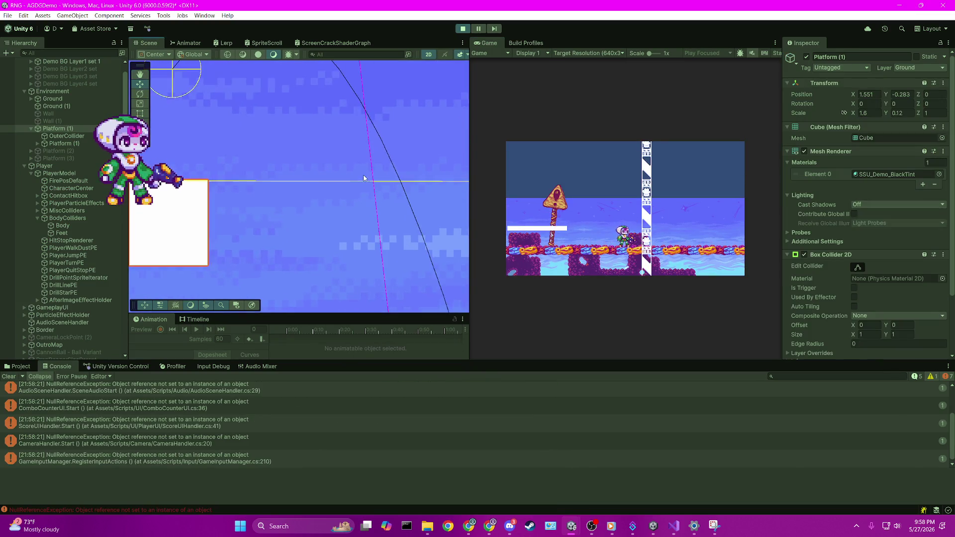
pyautogui.scroll(5, 288, 192)
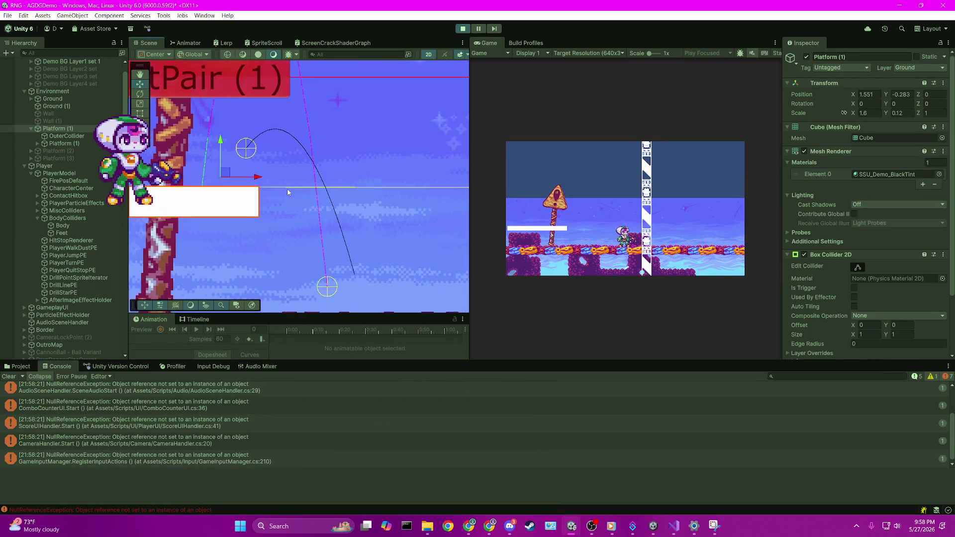
pyautogui.scroll(6, 326, 203)
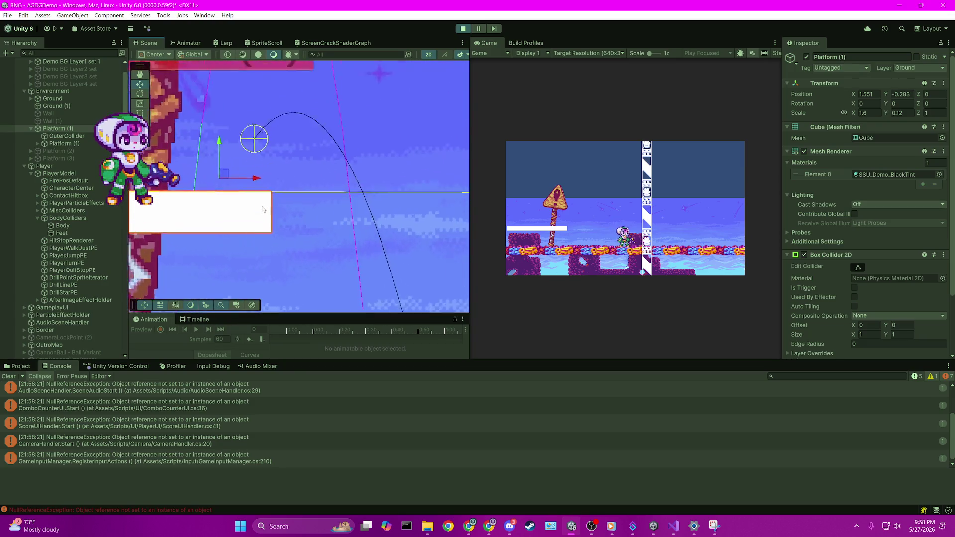
pyautogui.scroll(5, 277, 201)
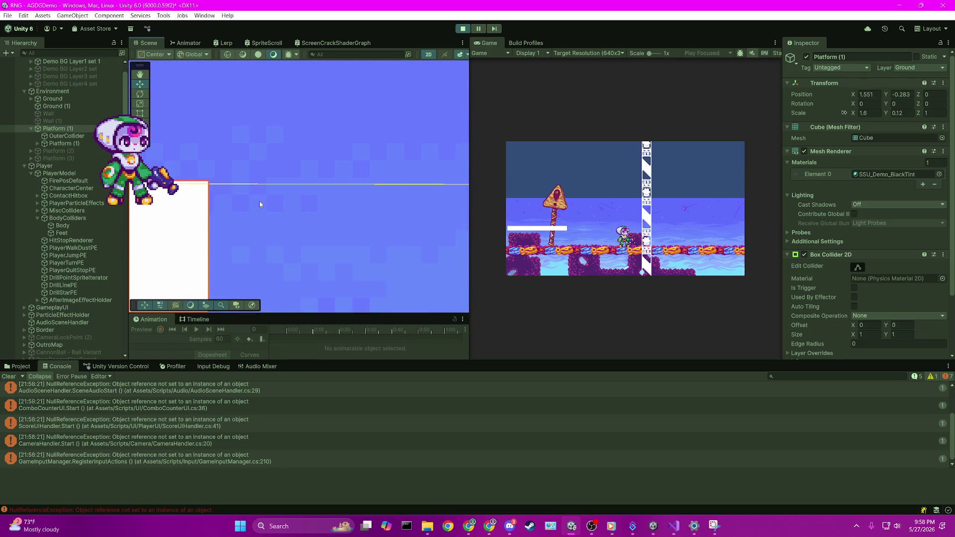
pyautogui.scroll(3, 299, 204)
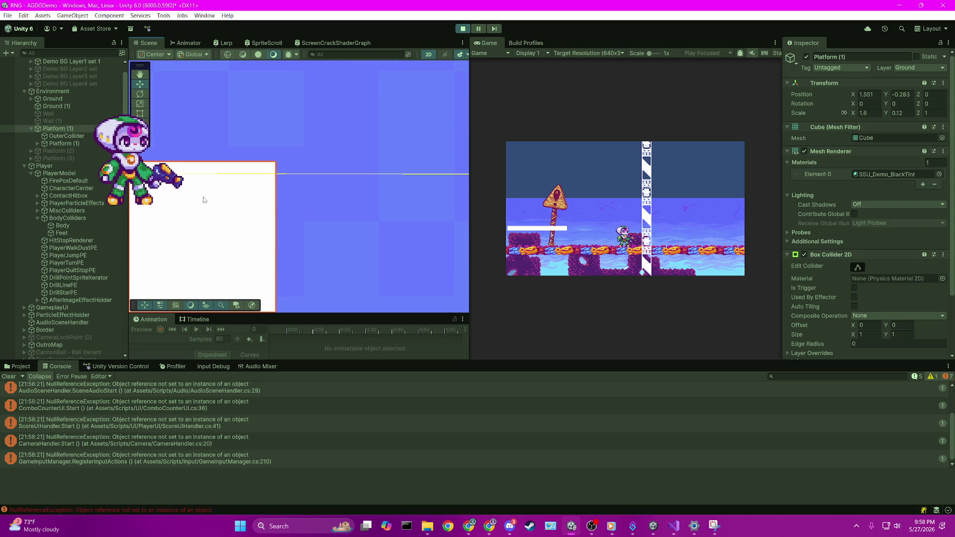
pyautogui.scroll(4, 208, 194)
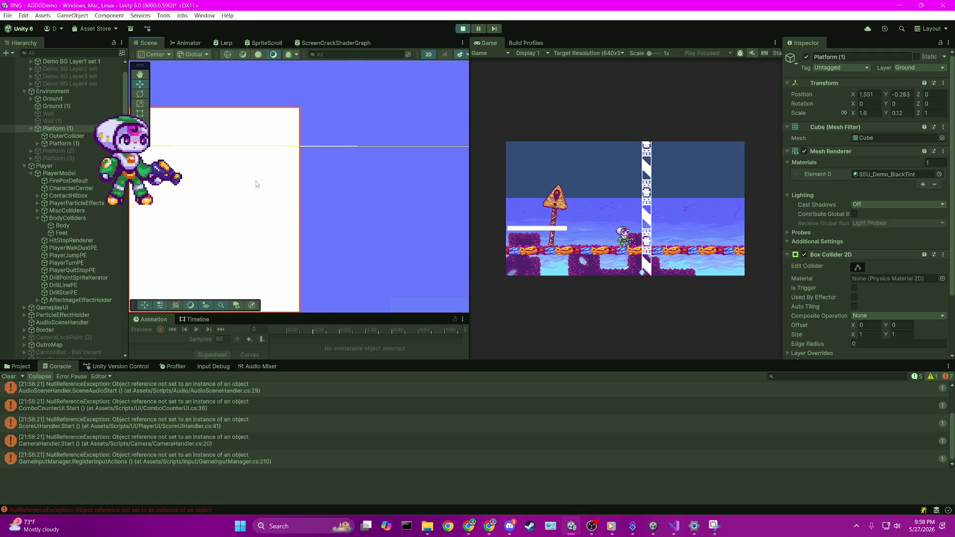
pyautogui.scroll(-1, 256, 185)
pyautogui.click(238, 197)
pyautogui.scroll(-3, 298, 230)
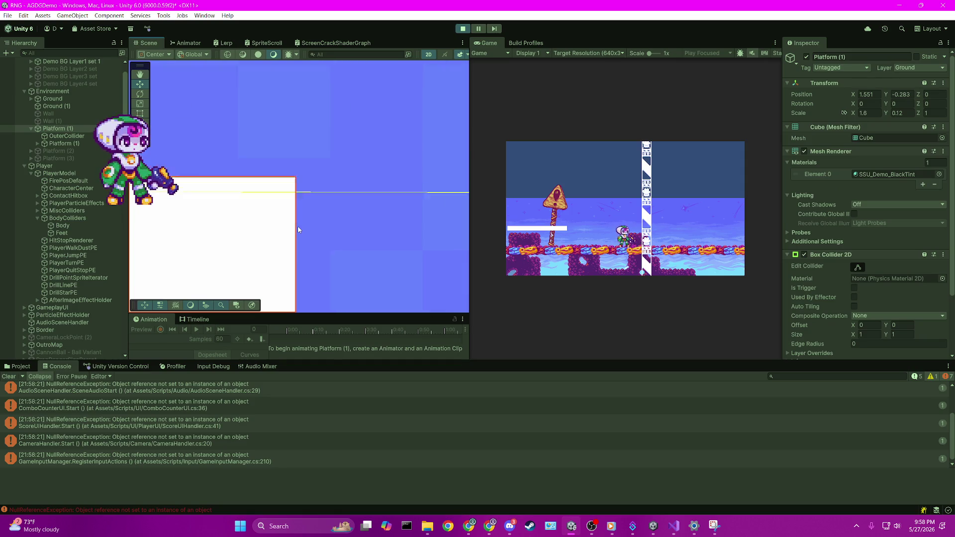
pyautogui.scroll(-3, 327, 234)
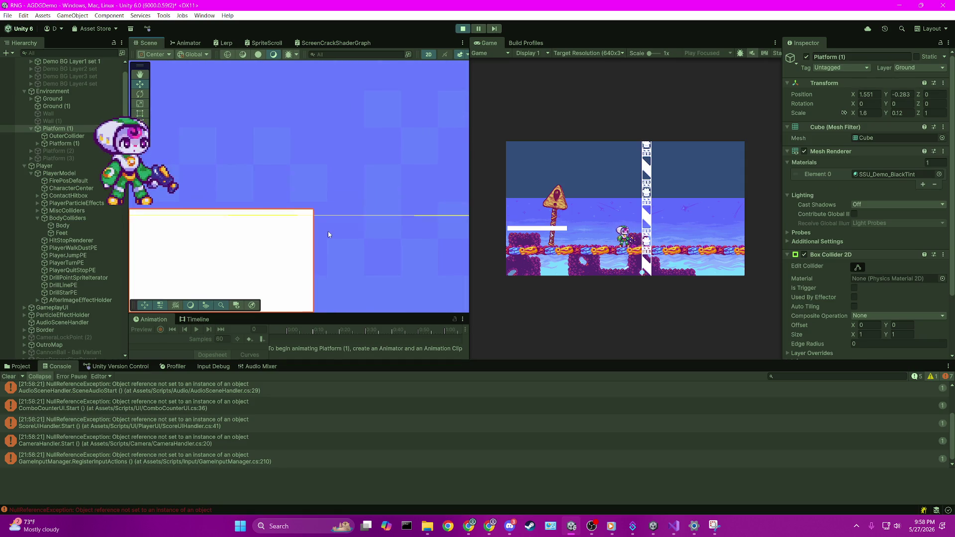
pyautogui.moveTo(402, 246); pyautogui.dragTo(328, 249)
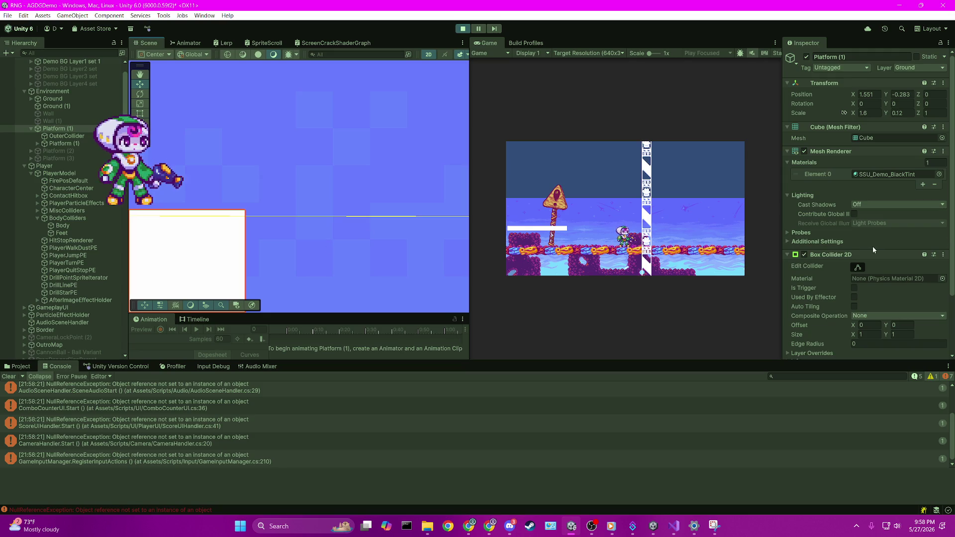
pyautogui.scroll(-3, 859, 267)
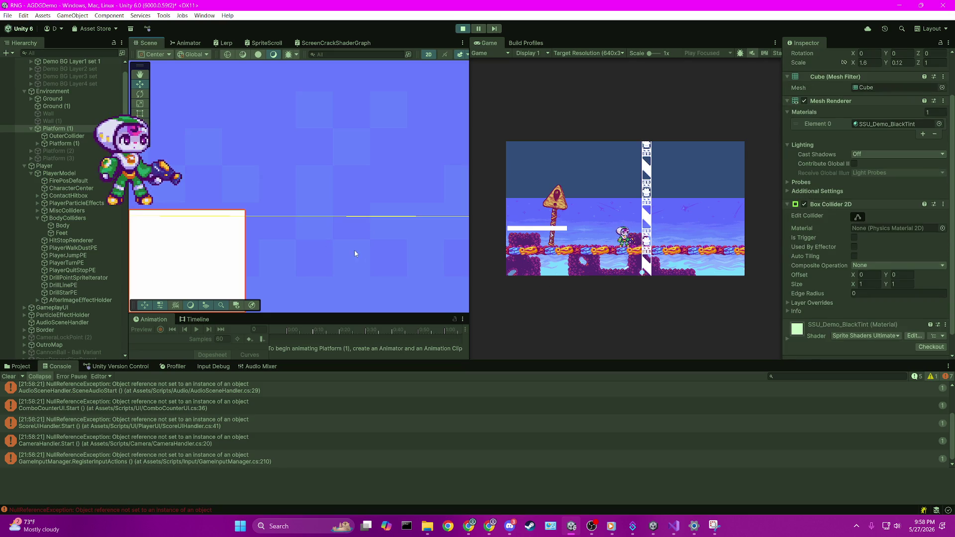
# Widen the Box Collider 2D Size X to 1.43 to compare, then undo back to 1.
pyautogui.click(855, 284)
pyautogui.moveTo(855, 286); pyautogui.dragTo(866, 284)
pyautogui.moveTo(402, 216); pyautogui.dragTo(349, 198)
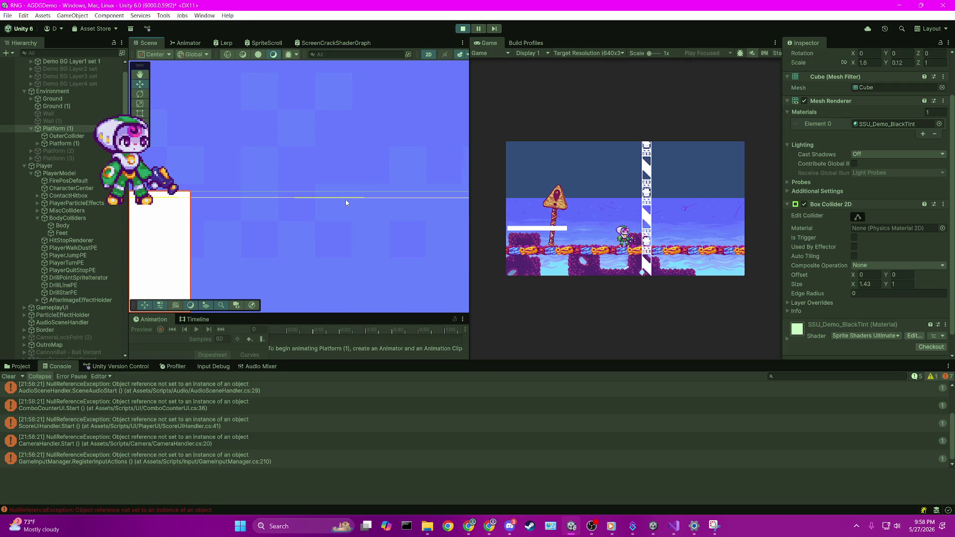
pyautogui.hotkey('ctrl', 'z')
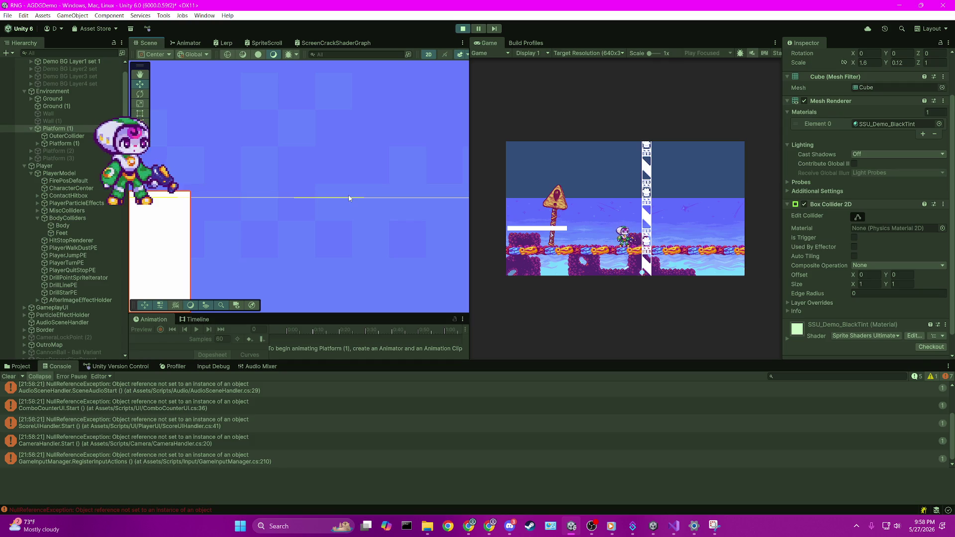
pyautogui.click(668, 528)
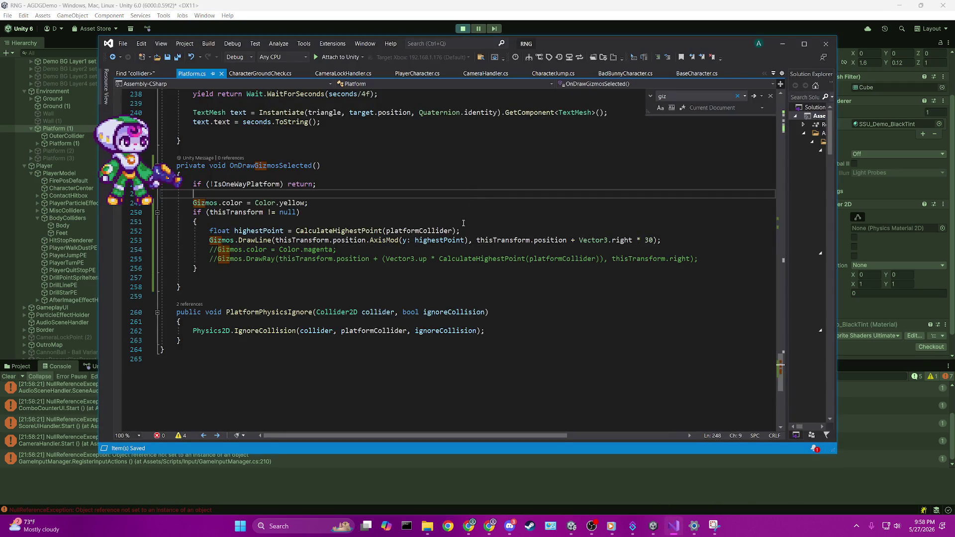
# Go to the CalculateHighestPoint definition and inspect its return coll.bounds.max.y line.
pyautogui.doubleClick(341, 232)
pyautogui.press('F12')
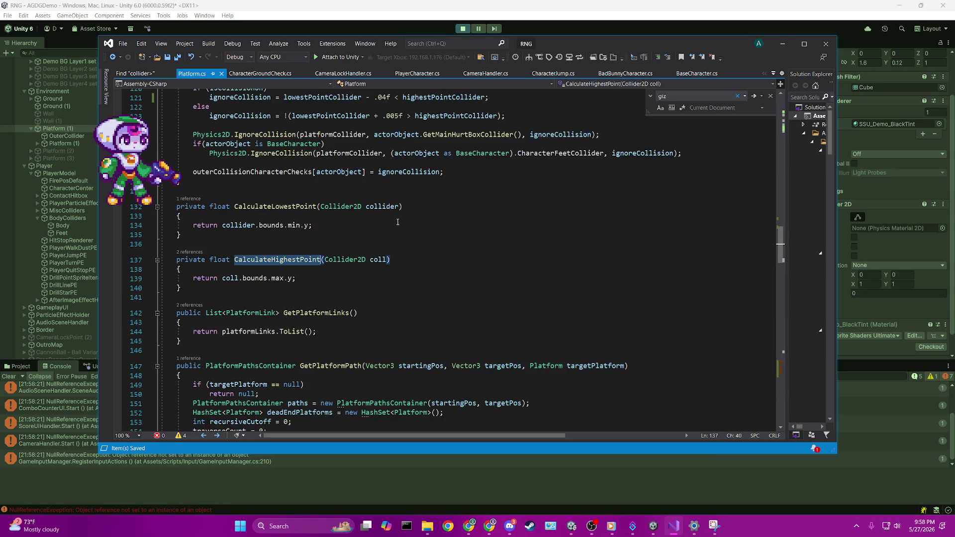
pyautogui.moveTo(279, 278)
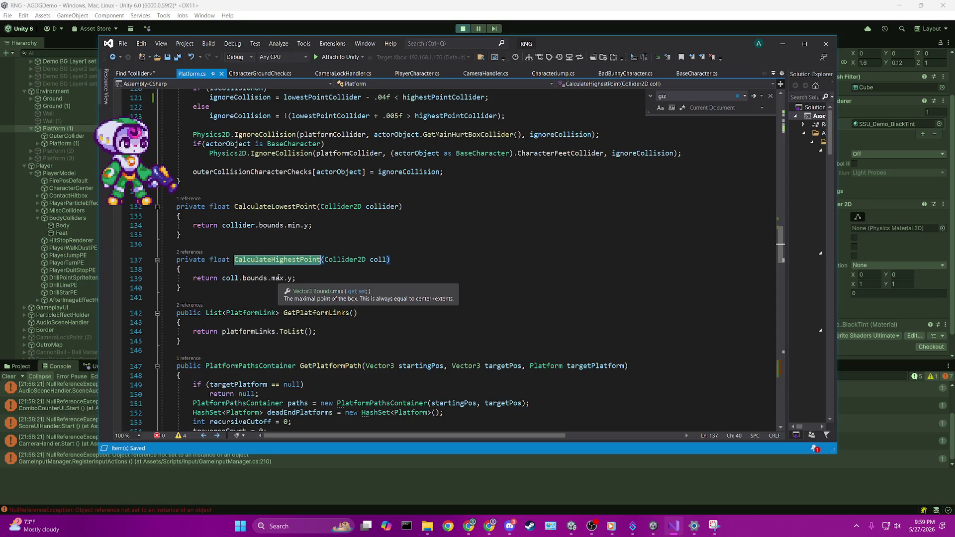
pyautogui.click(247, 278)
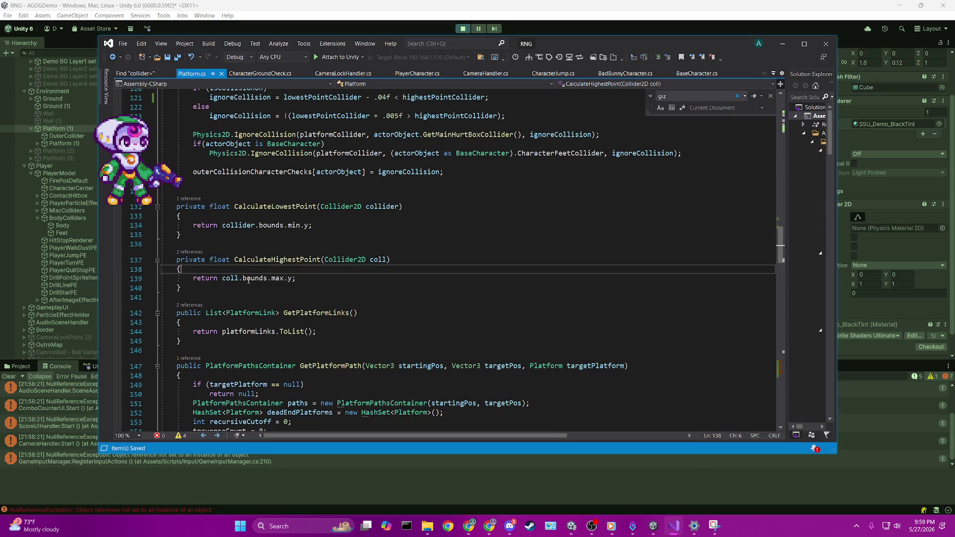
pyautogui.moveTo(256, 277)
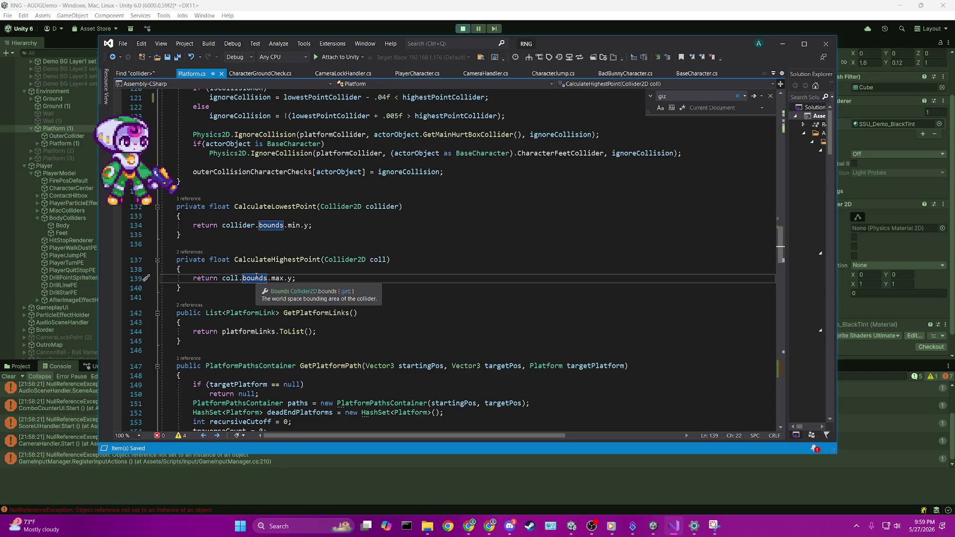
pyautogui.click(302, 277)
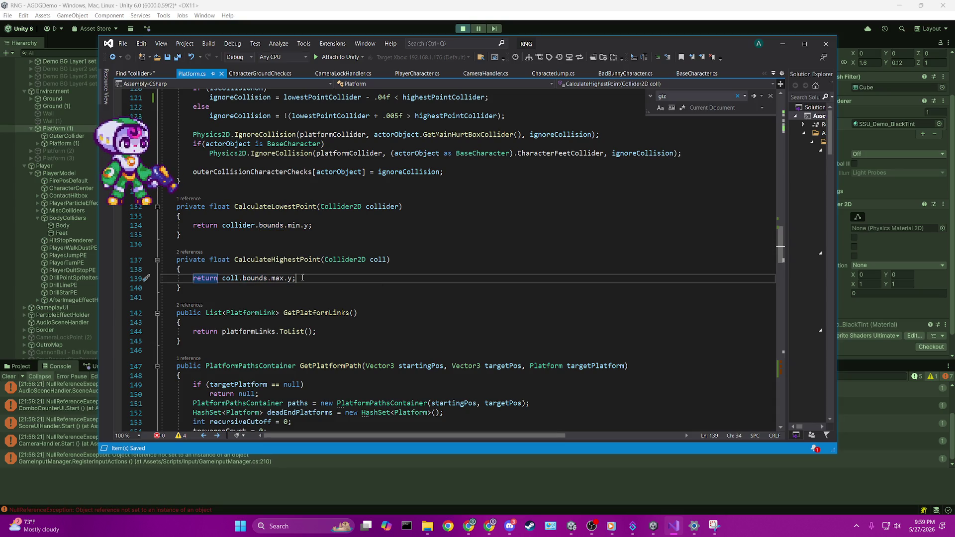
# Add a new line 140 typing coll.bounds. and browse members like min, extents and max.
pyautogui.press('Return')
pyautogui.write('coll')
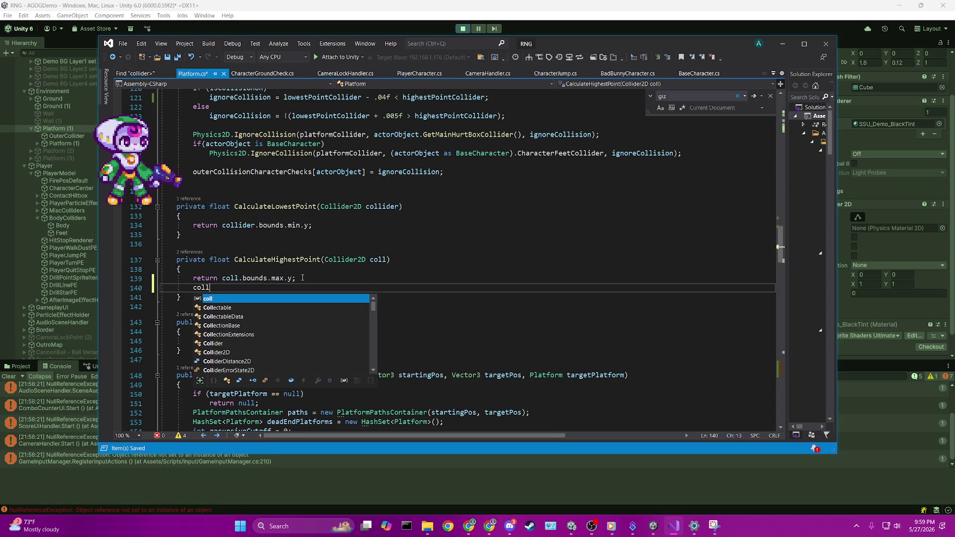
pyautogui.press('Escape')
pyautogui.write('.')
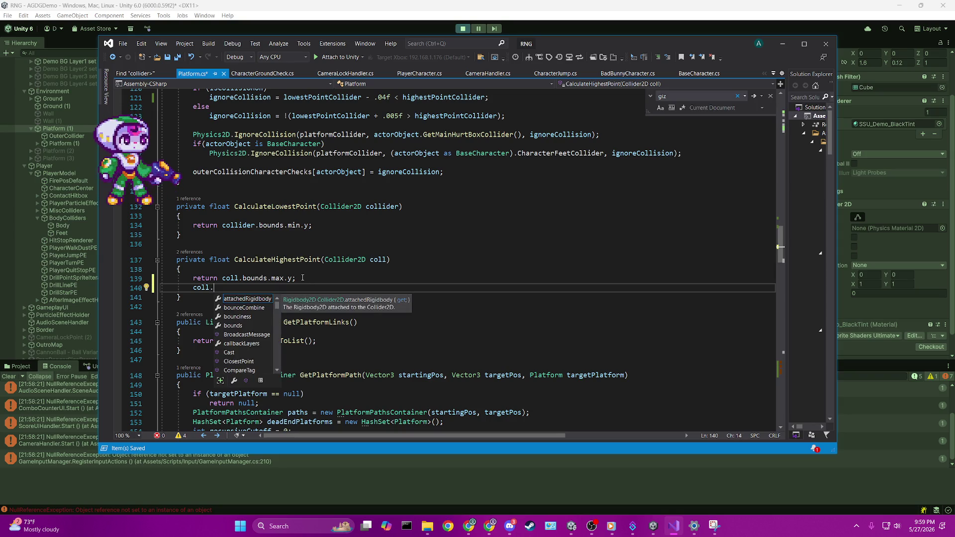
pyautogui.write('bounds.')
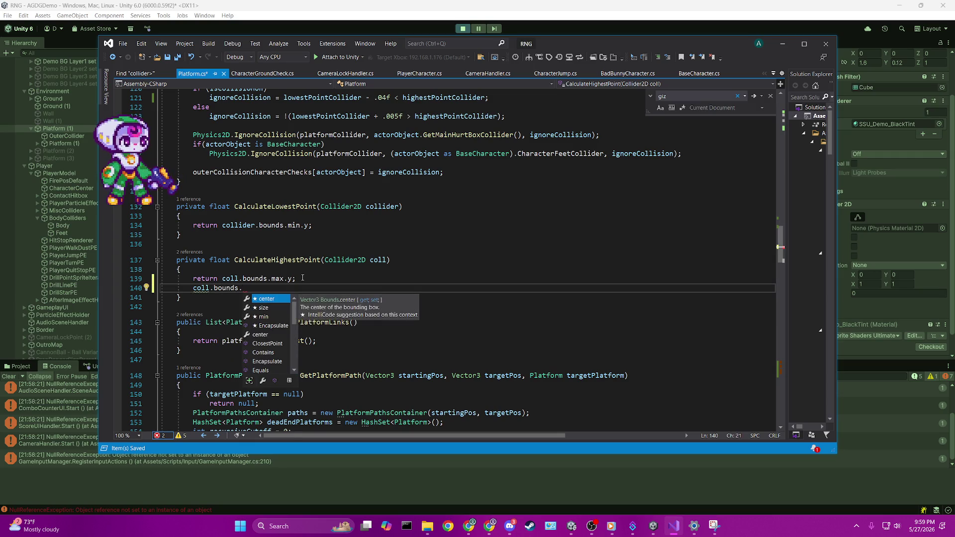
pyautogui.press('Down')
pyautogui.press('Down')
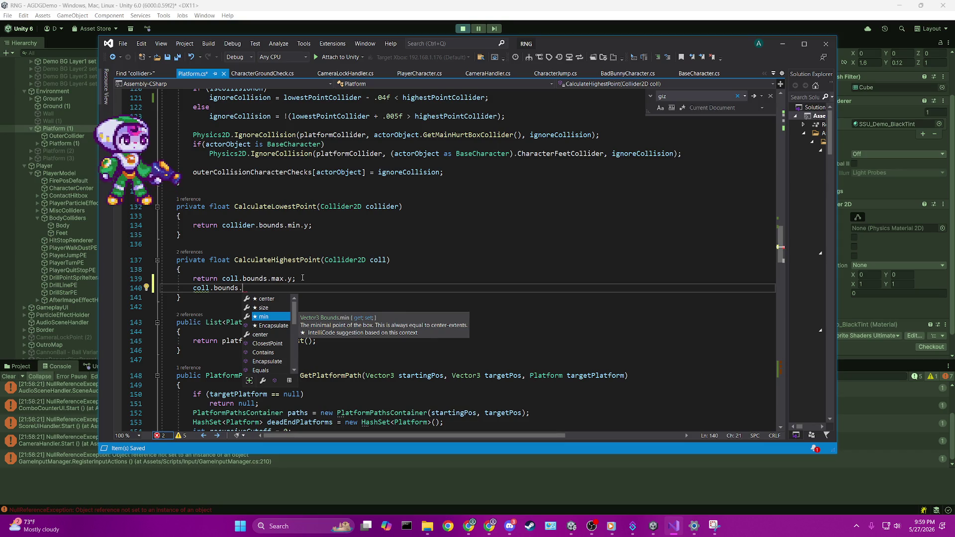
pyautogui.press('Down')
pyautogui.press('Down')
pyautogui.press('Down')
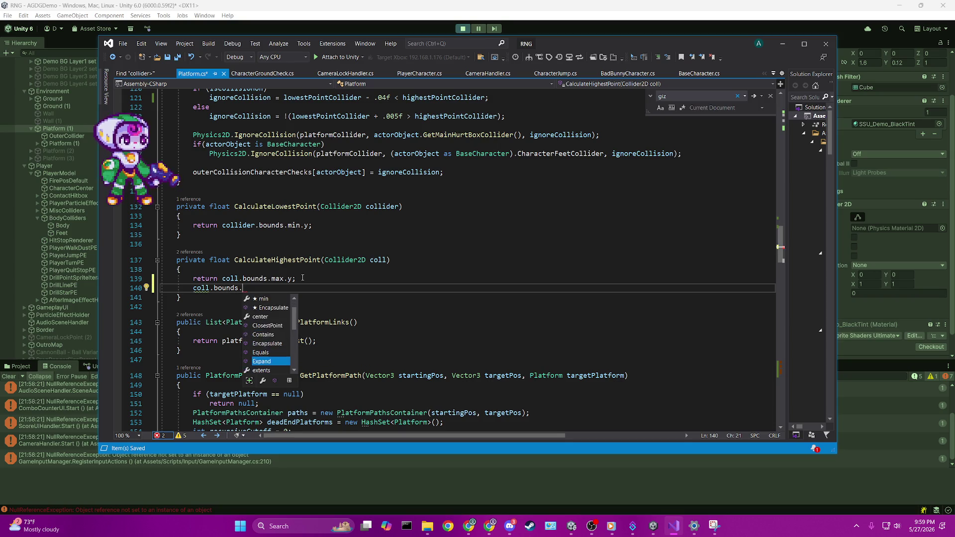
pyautogui.press('Down')
pyautogui.press('Down')
pyautogui.press('Up')
pyautogui.press('Up')
pyautogui.press('Up')
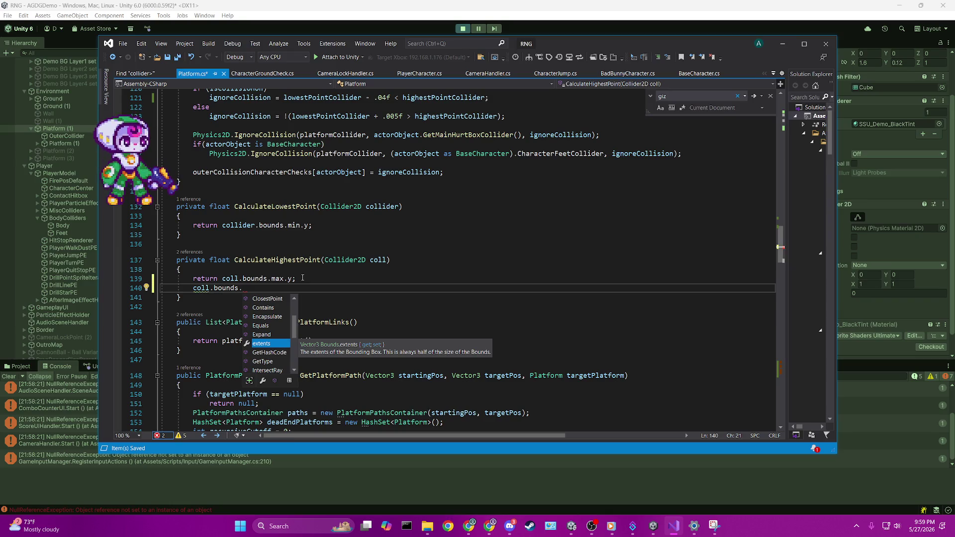
pyautogui.press('Down')
pyautogui.press('Down')
pyautogui.press('Down')
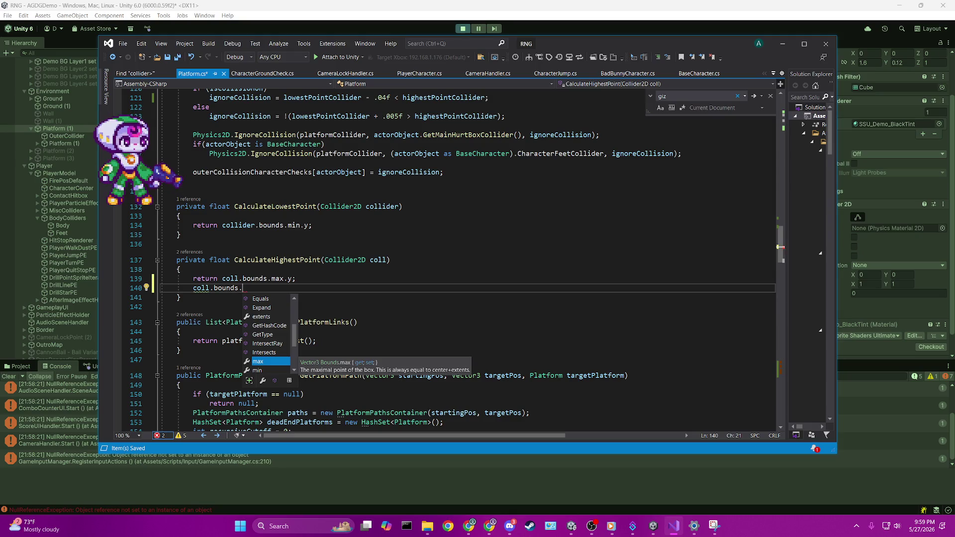
pyautogui.click(646, 530)
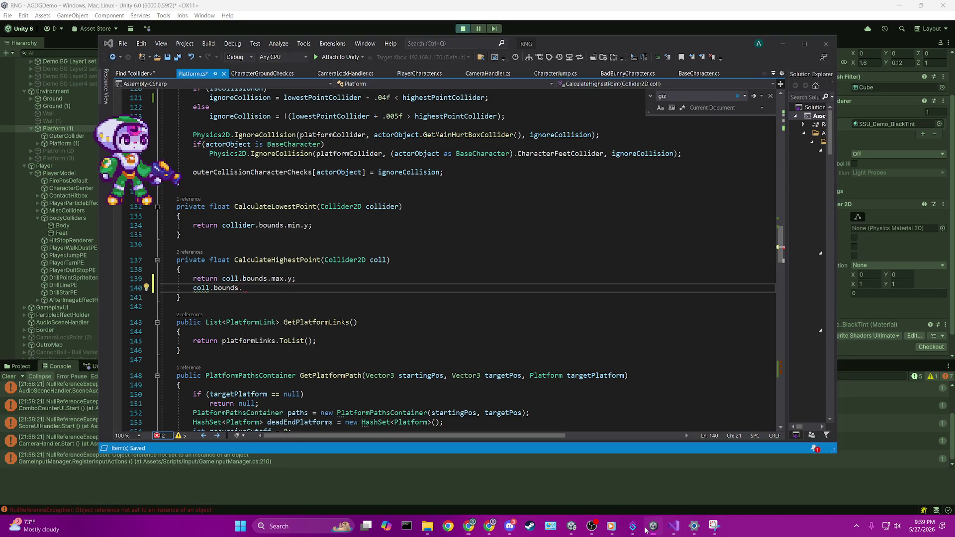
# Delete the partial 'coll.bounds.' line and scroll down to OnDrawGizmosSelected.
pyautogui.moveTo(714, 526)
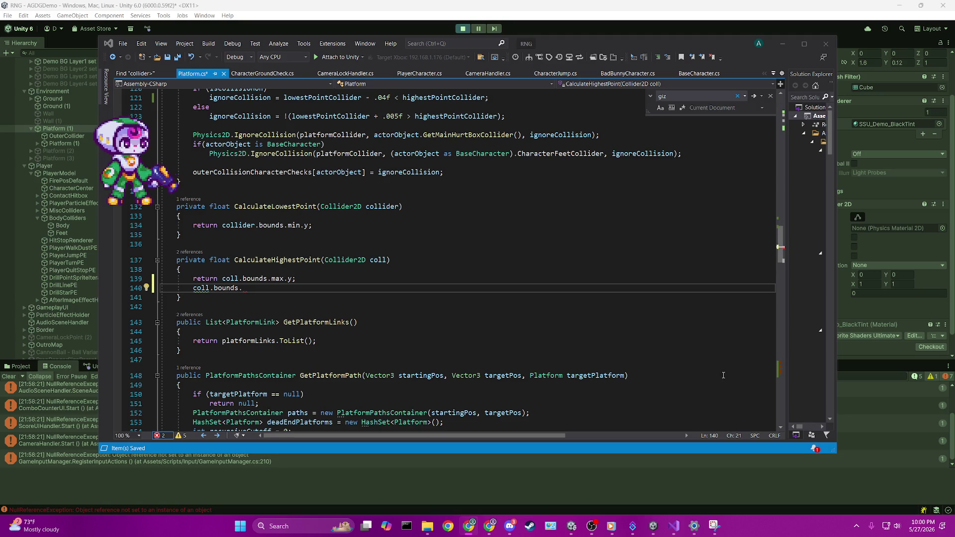
pyautogui.click(282, 289)
pyautogui.hotkey('ctrl', 'BackSpace')
pyautogui.hotkey('ctrl', 'BackSpace')
pyautogui.hotkey('ctrl', 'BackSpace')
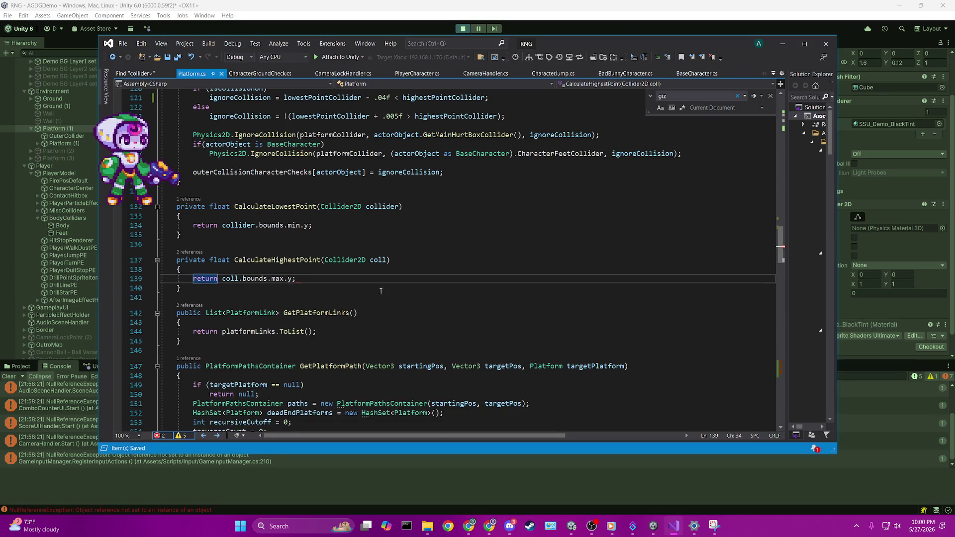
pyautogui.scroll(-20, 381, 291)
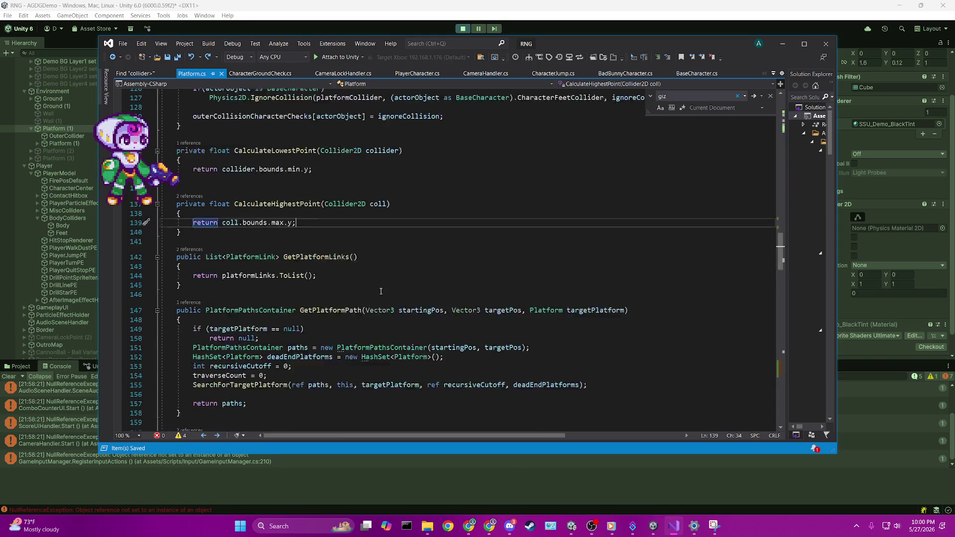
pyautogui.scroll(-13, 381, 291)
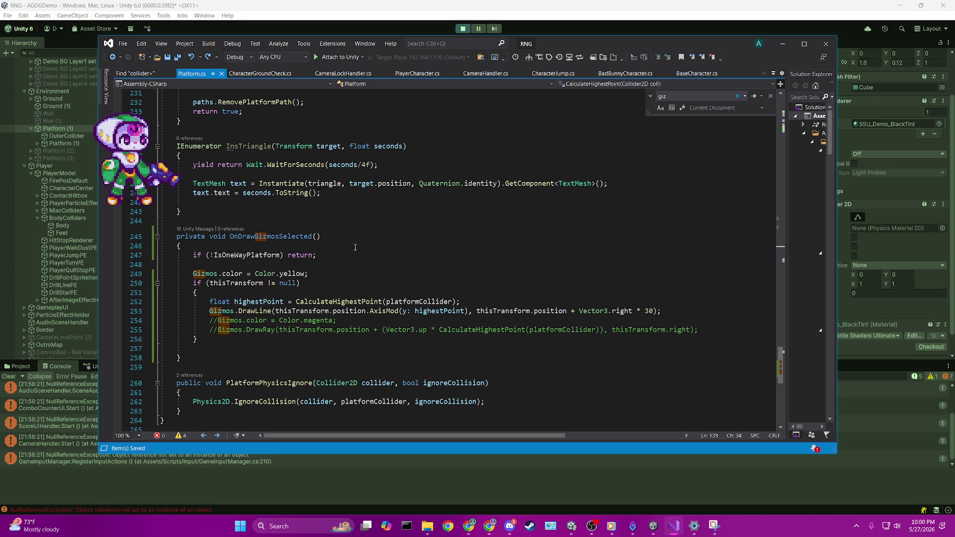
# Follow highestPoint from line 253 to CalculateHighestPoint's definition, then return to Unity.
pyautogui.click(425, 310)
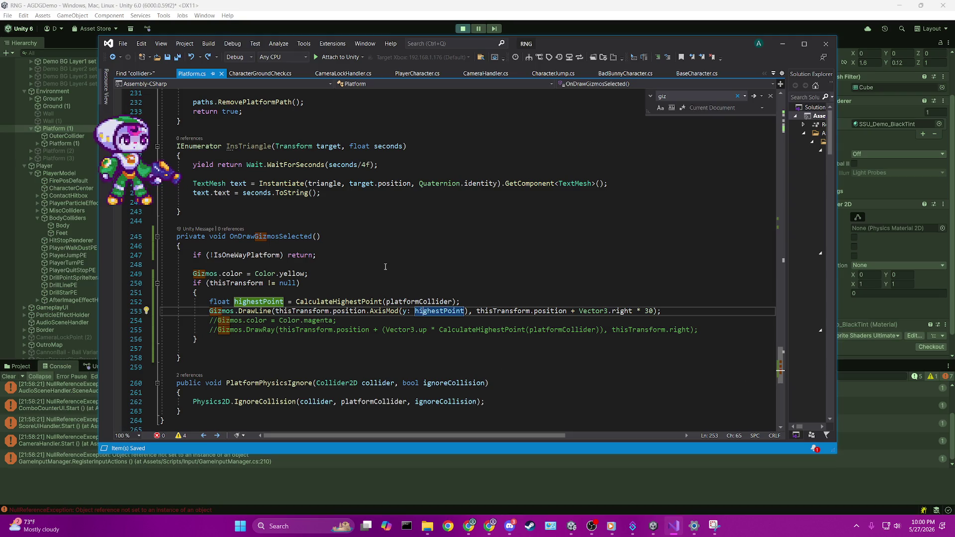
pyautogui.keyDown('ctrl'); pyautogui.click(378, 301); pyautogui.keyUp('ctrl')
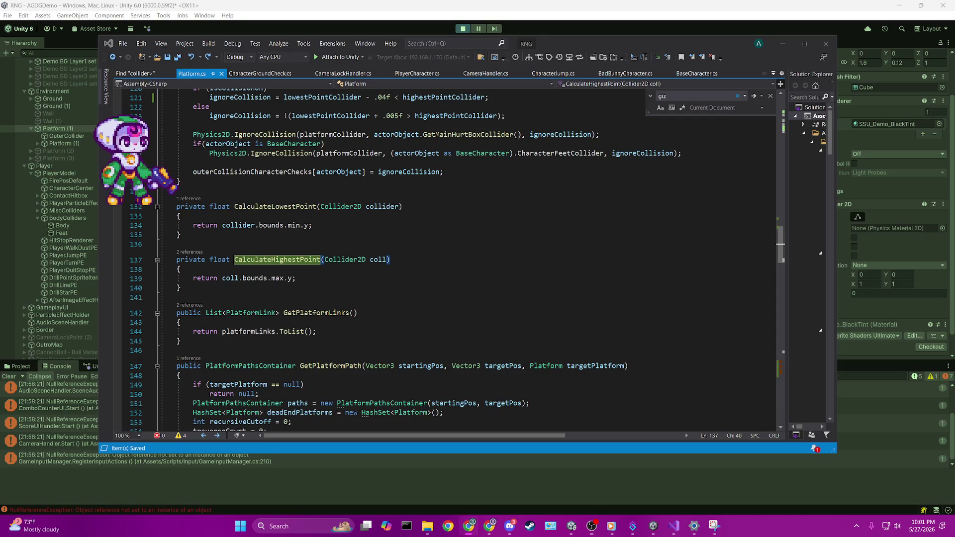
pyautogui.click(532, 295)
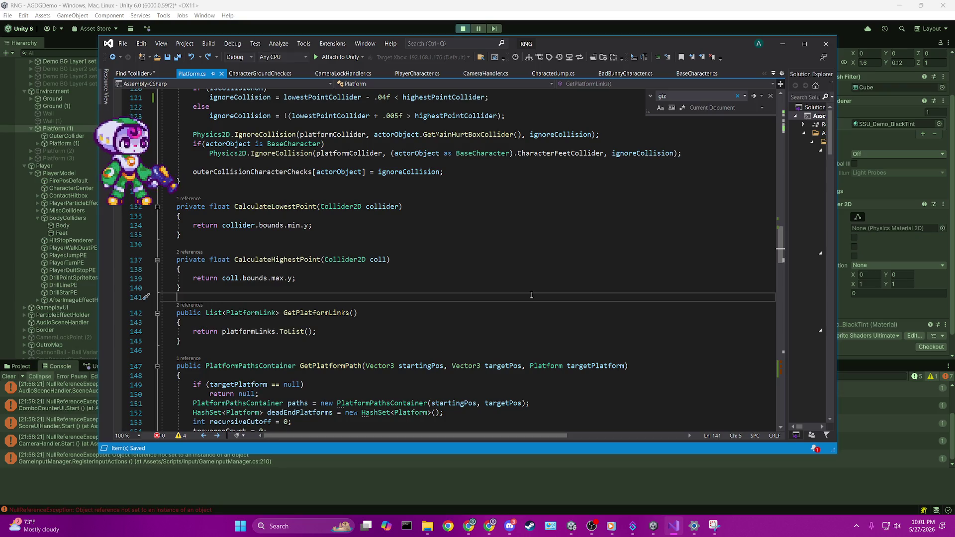
pyautogui.hotkey('alt', 'Tab')
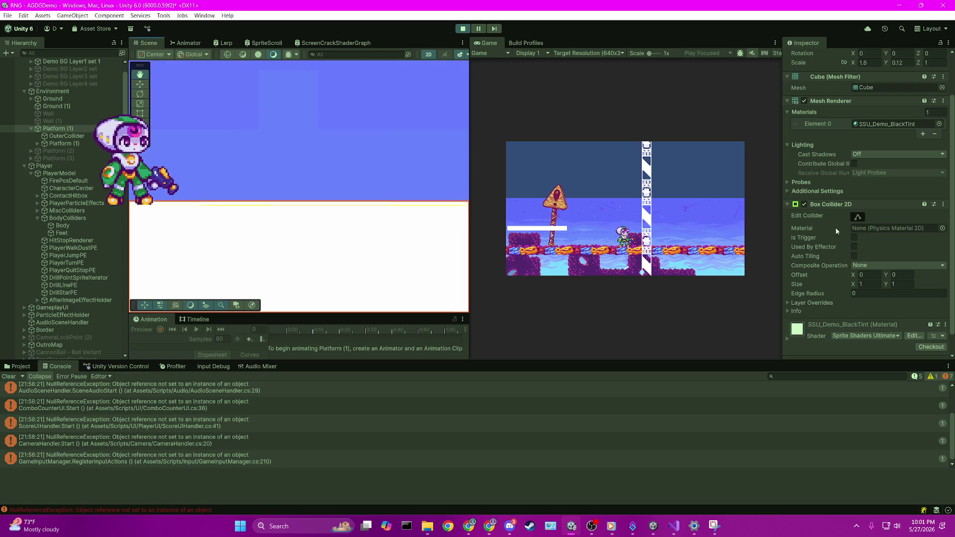
# Adjust the Scene view, then run the player left and jump onto the one-way platform.
pyautogui.scroll(-5, 283, 233)
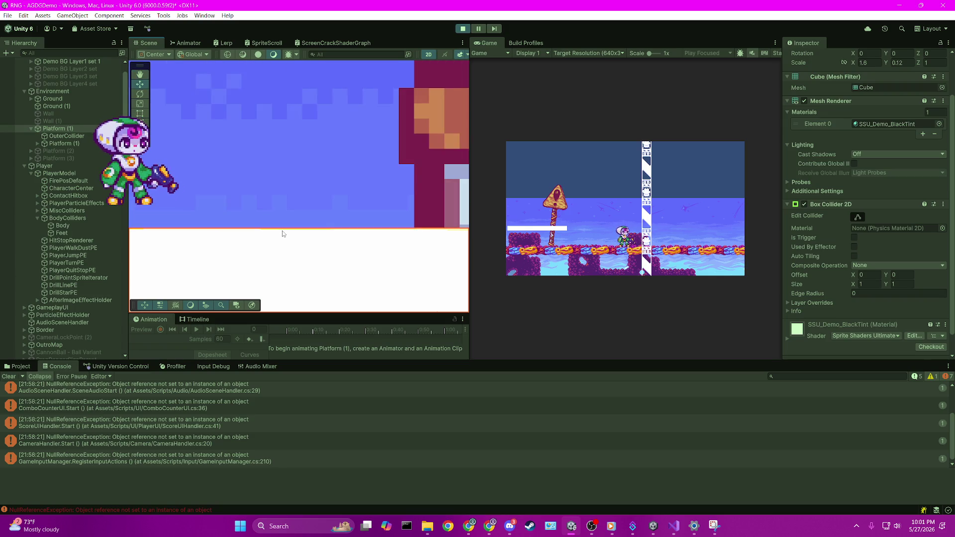
pyautogui.moveTo(282, 234)
pyautogui.mouseDown()
pyautogui.moveTo(277, 254)
pyautogui.moveTo(250, 248)
pyautogui.moveTo(330, 229)
pyautogui.moveTo(212, 224)
pyautogui.moveTo(260, 223)
pyautogui.moveTo(260, 204)
pyautogui.mouseUp()
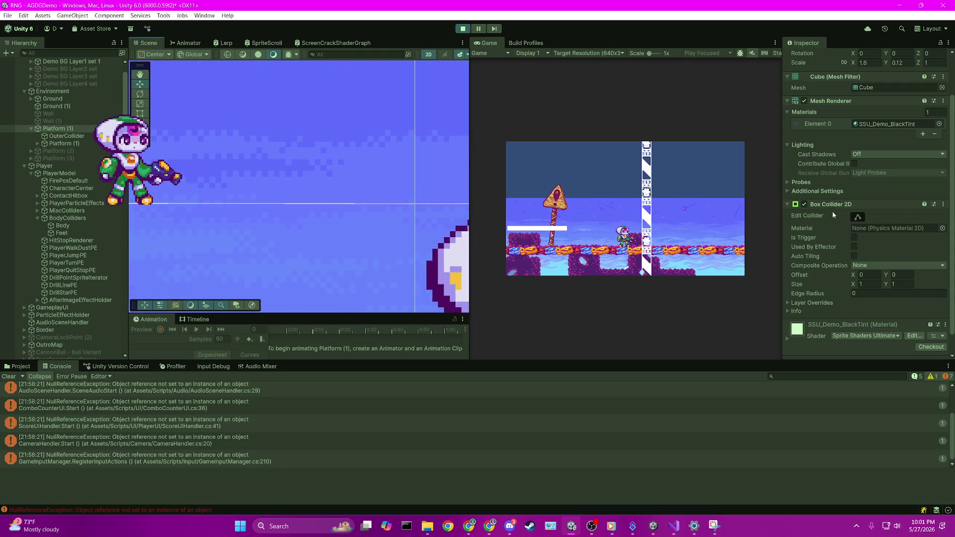
pyautogui.moveTo(200, 191)
pyautogui.mouseDown()
pyautogui.moveTo(224, 170)
pyautogui.moveTo(223, 179)
pyautogui.mouseUp()
pyautogui.scroll(-4, 224, 170)
pyautogui.scroll(4, 223, 179)
pyautogui.click(272, 197)
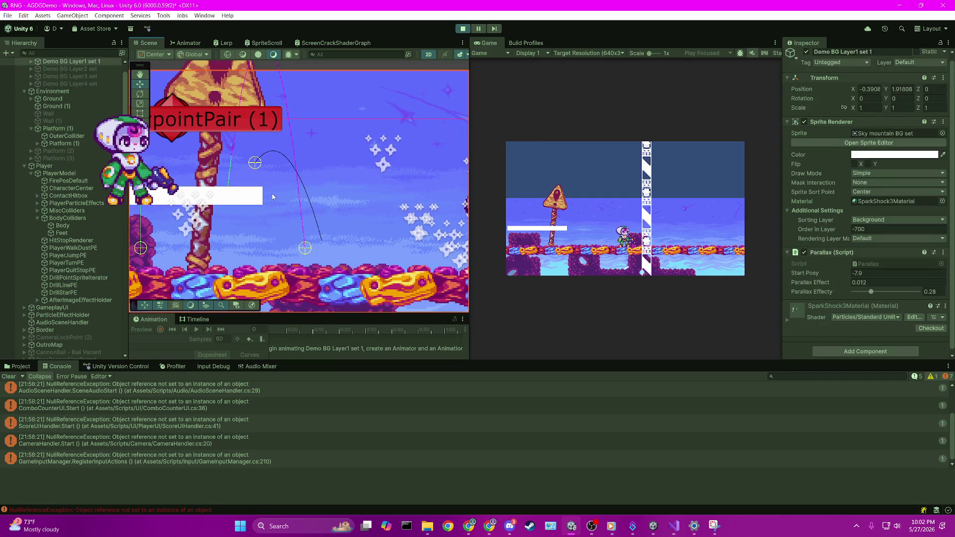
pyautogui.click(571, 181)
pyautogui.press('Left')
pyautogui.press('space')
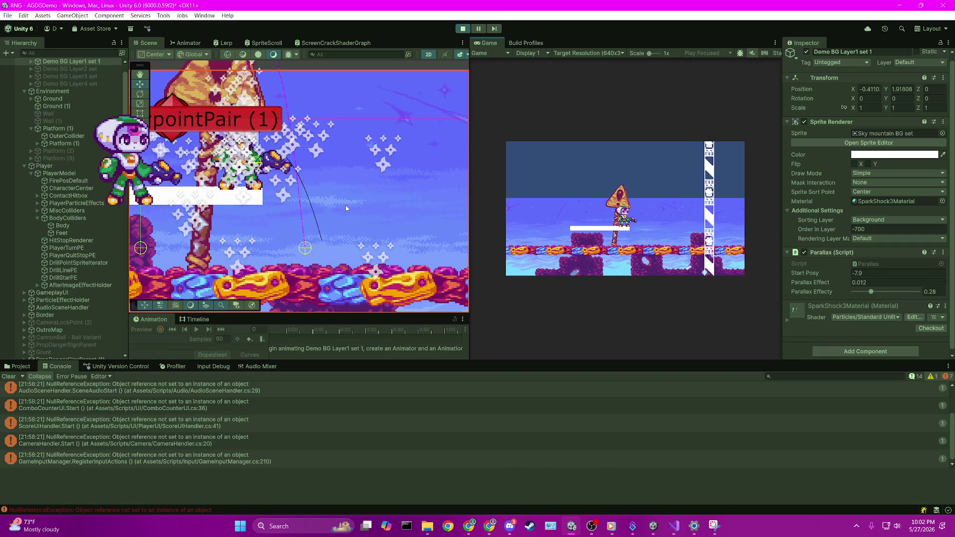
# Frame Platform (1), add PlayerModel and child Platform (1) to the selection, and zoom to compare.
pyautogui.scroll(3, 328, 206)
pyautogui.scroll(6, 267, 196)
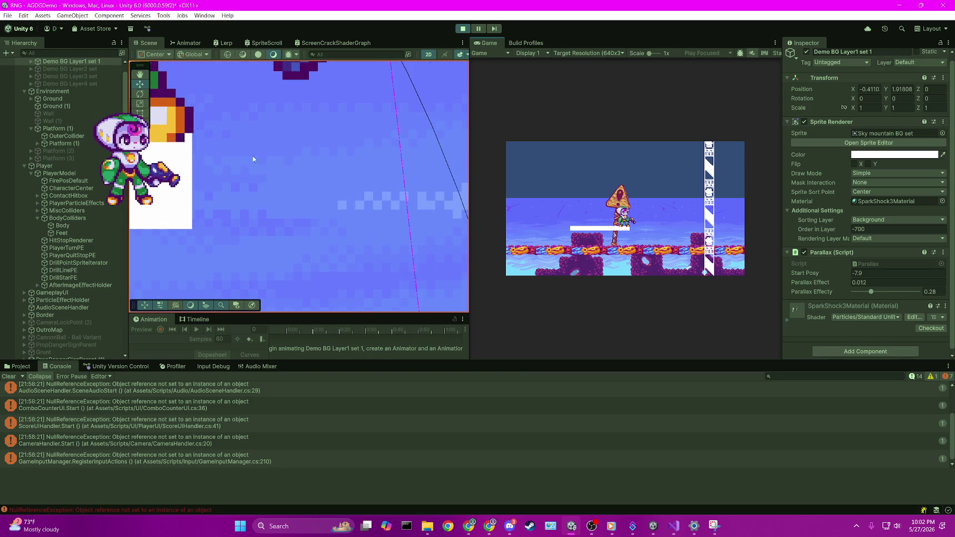
pyautogui.click(254, 293)
pyautogui.scroll(3, 251, 278)
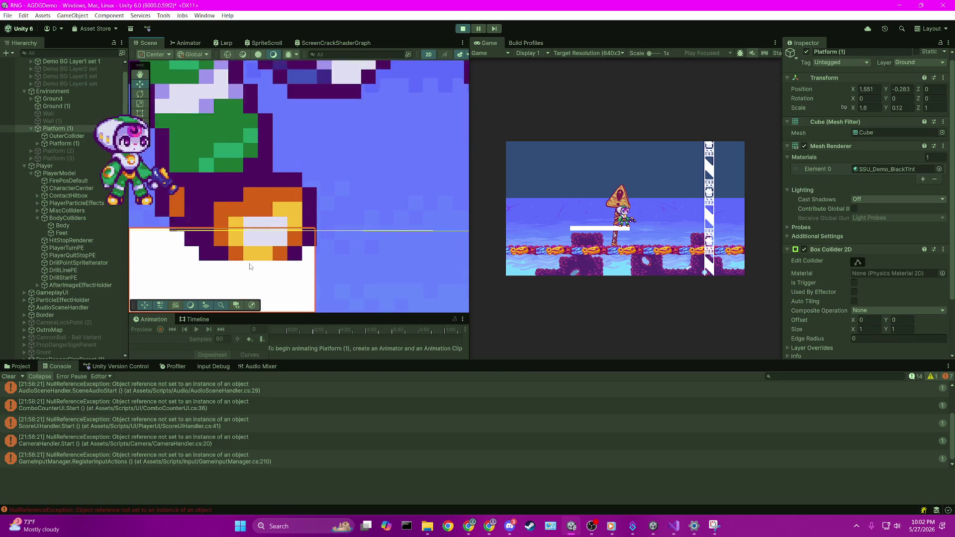
pyautogui.press('f')
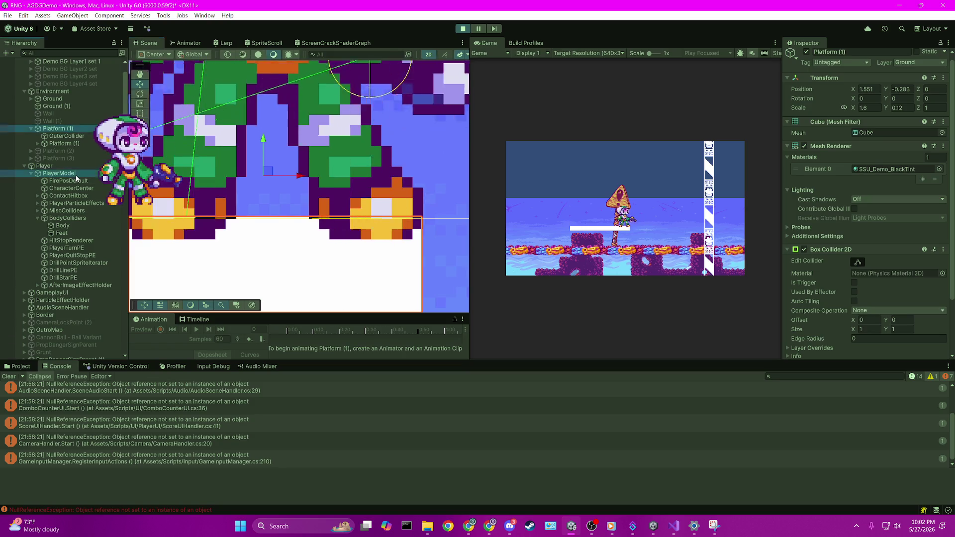
pyautogui.keyDown('ctrl'); pyautogui.click(59, 174); pyautogui.keyUp('ctrl')
pyautogui.scroll(5, 263, 223)
pyautogui.scroll(6, 262, 223)
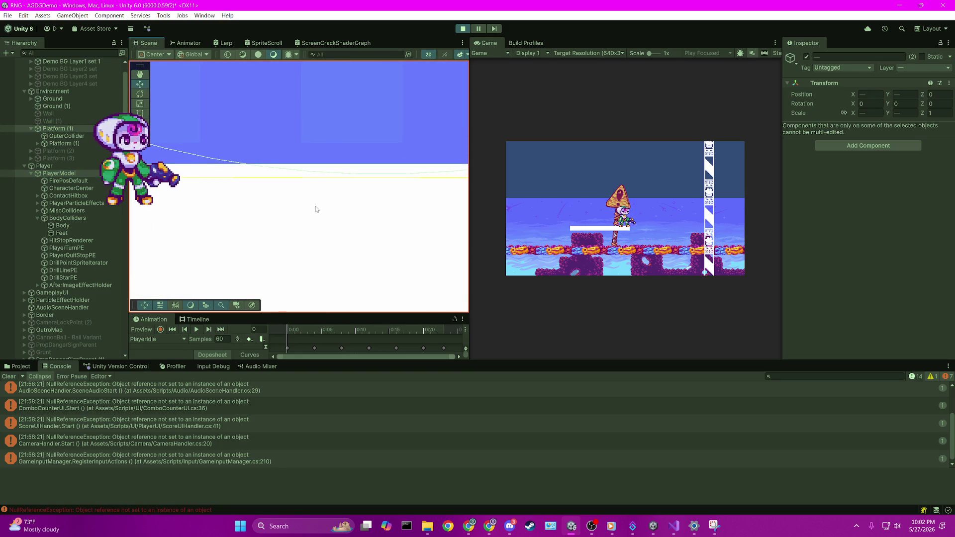
pyautogui.scroll(-3, 356, 207)
pyautogui.scroll(-6, 357, 207)
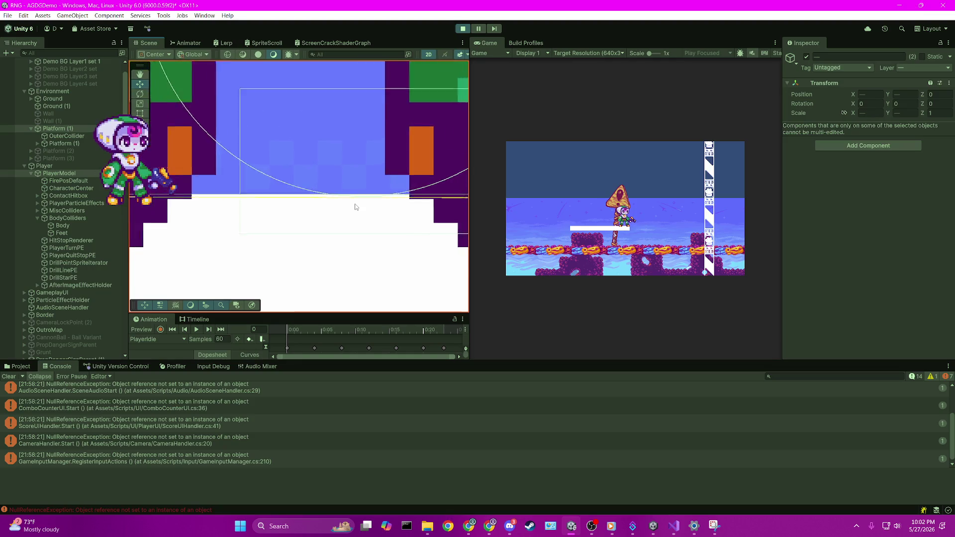
pyautogui.scroll(-3, 368, 201)
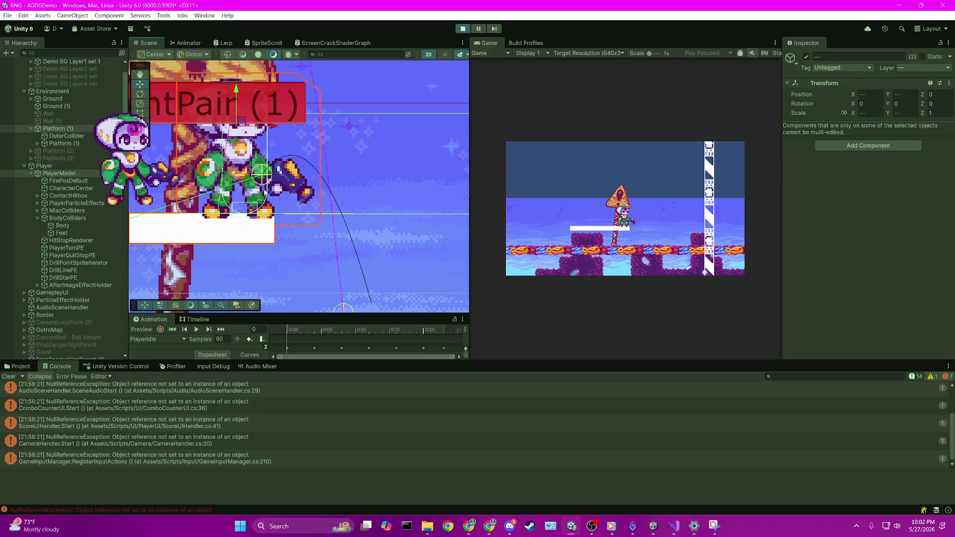
pyautogui.keyDown('ctrl'); pyautogui.click(64, 143); pyautogui.keyUp('ctrl')
pyautogui.scroll(8, 206, 200)
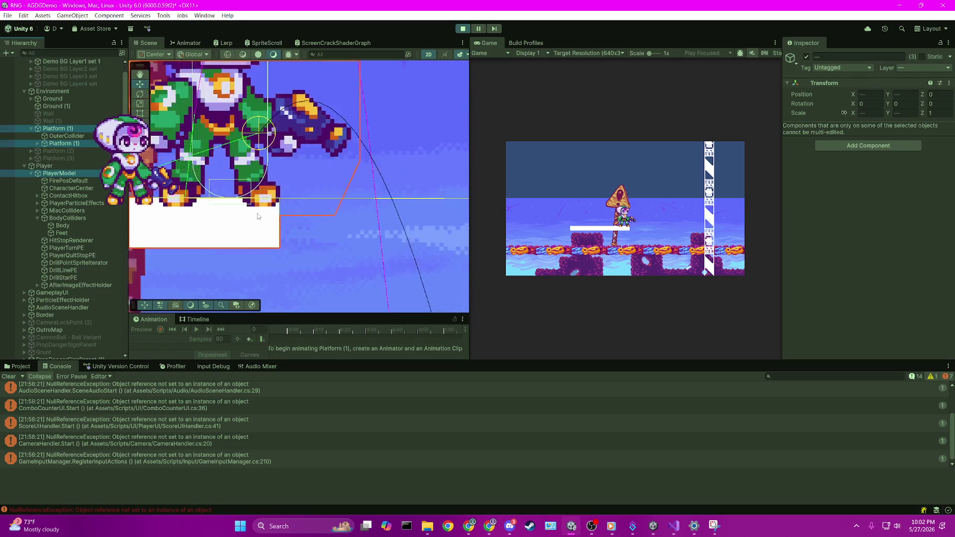
pyautogui.scroll(6, 295, 169)
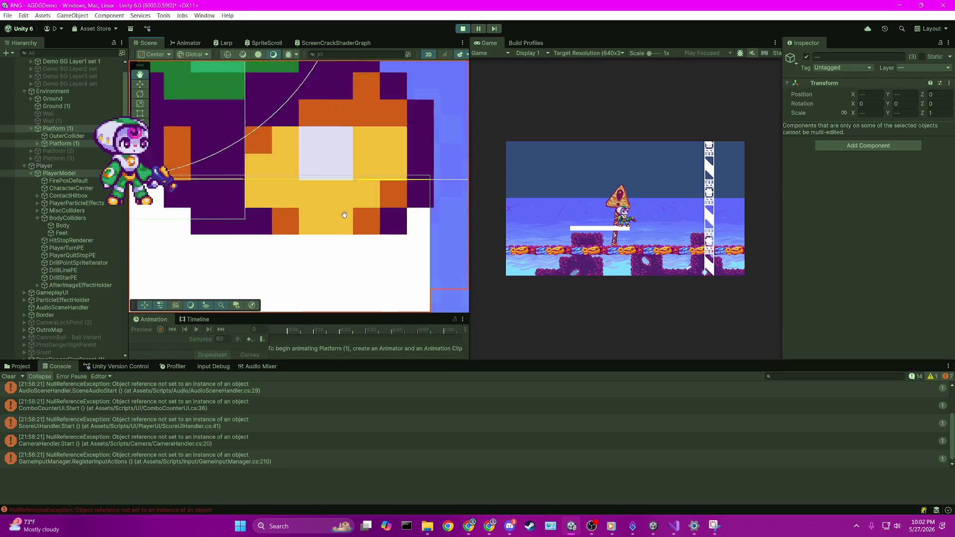
pyautogui.scroll(3, 320, 176)
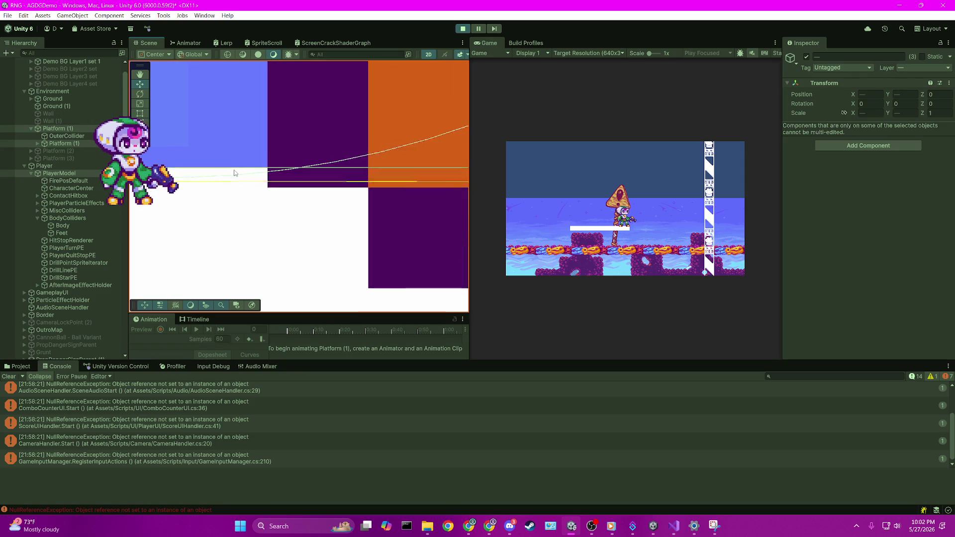
pyautogui.click(44, 166)
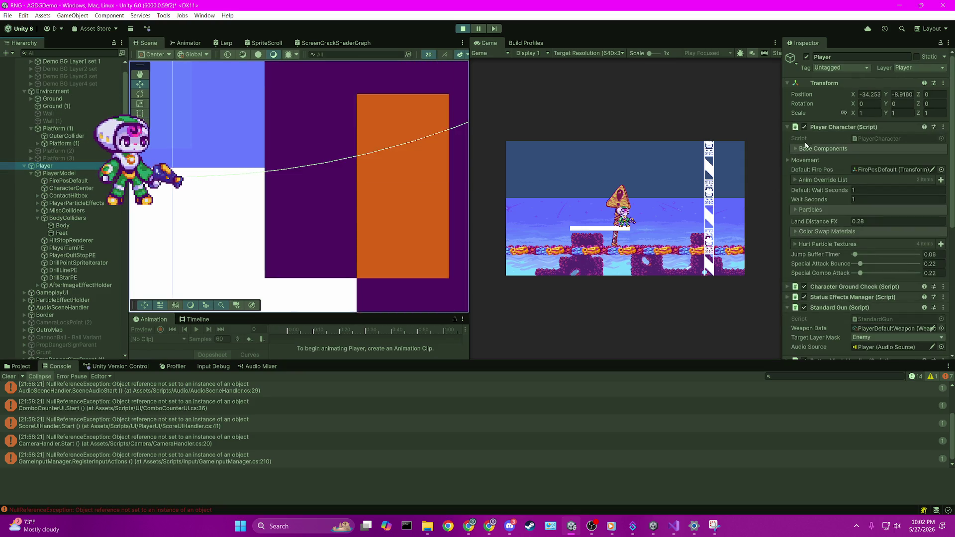
# Disable the Player's Player Character script during play, then reselect the Platform (1) objects.
pyautogui.click(804, 127)
pyautogui.scroll(-5, 818, 209)
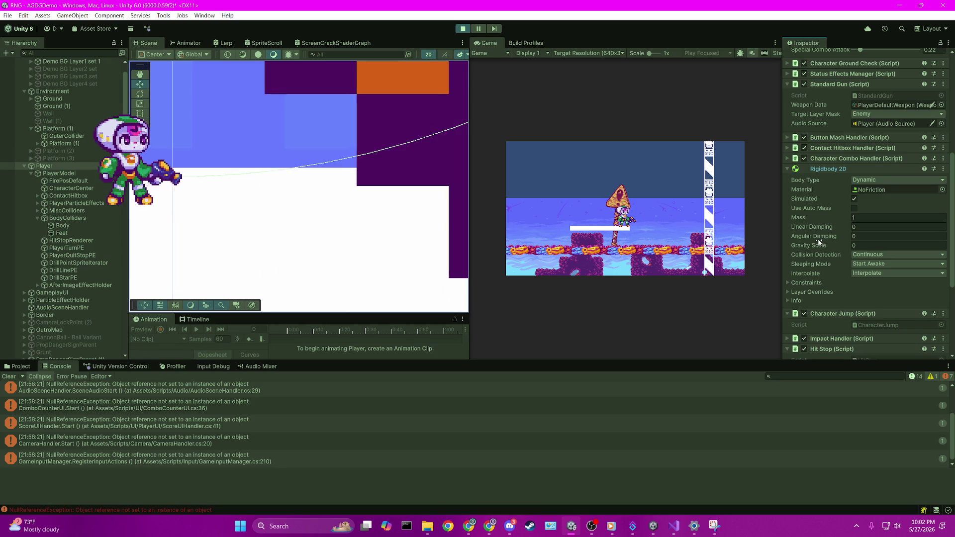
pyautogui.scroll(-3, 819, 242)
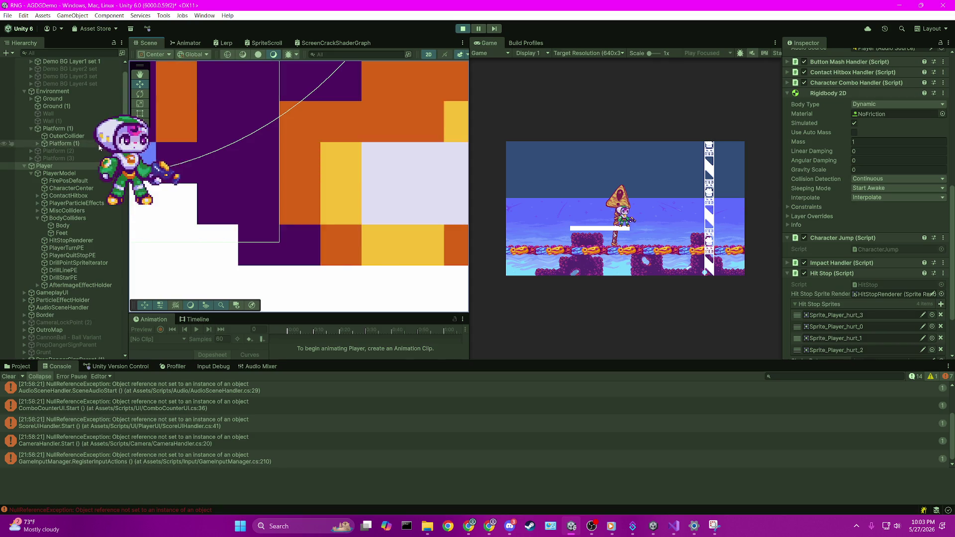
pyautogui.keyDown('shift'); pyautogui.click(306, 219); pyautogui.keyUp('shift')
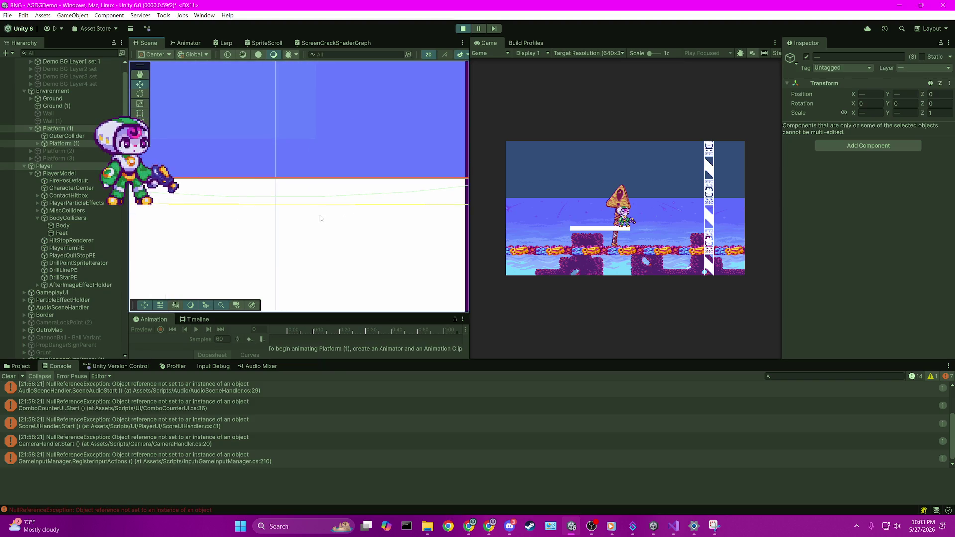
# Switch to the Move tool, pan toward the purple and orange blocks, and zoom out.
pyautogui.press('w')
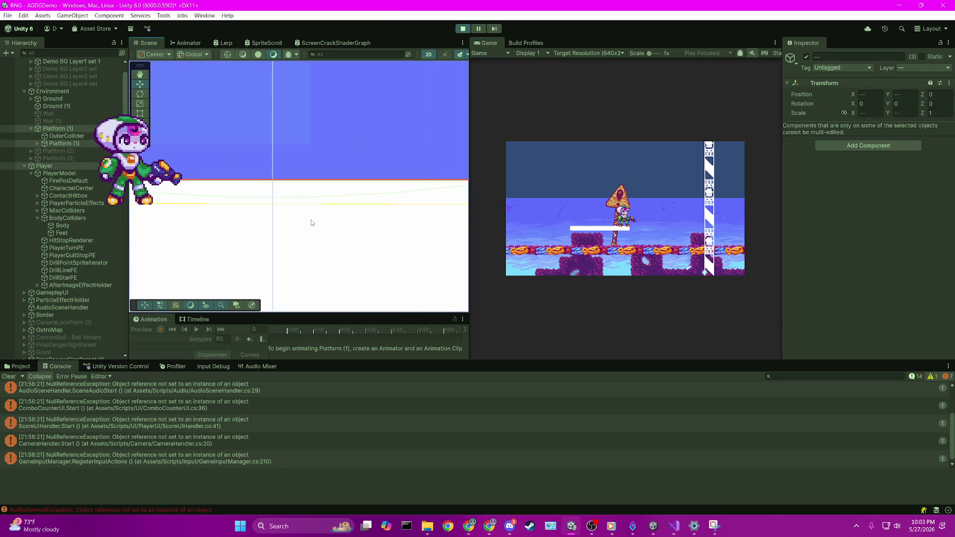
pyautogui.moveTo(390, 191)
pyautogui.mouseDown()
pyautogui.moveTo(363, 225)
pyautogui.moveTo(261, 243)
pyautogui.moveTo(231, 238)
pyautogui.moveTo(251, 247)
pyautogui.moveTo(404, 233)
pyautogui.mouseUp()
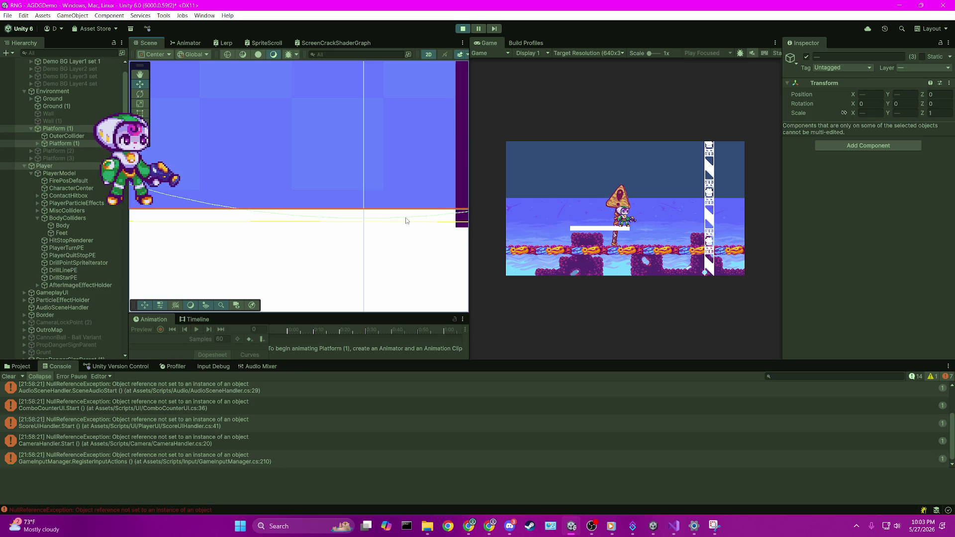
pyautogui.scroll(-5, 388, 233)
pyautogui.scroll(-5, 389, 233)
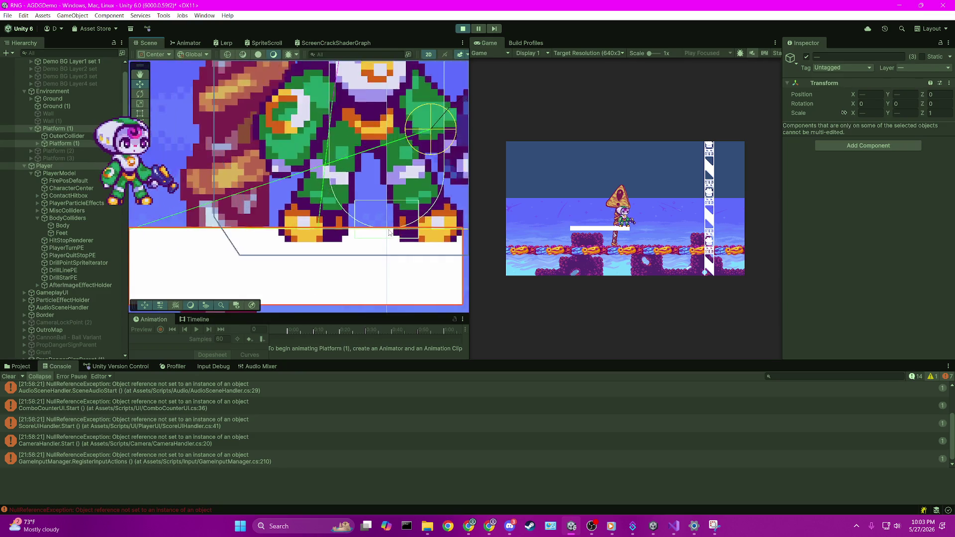
pyautogui.scroll(-5, 389, 232)
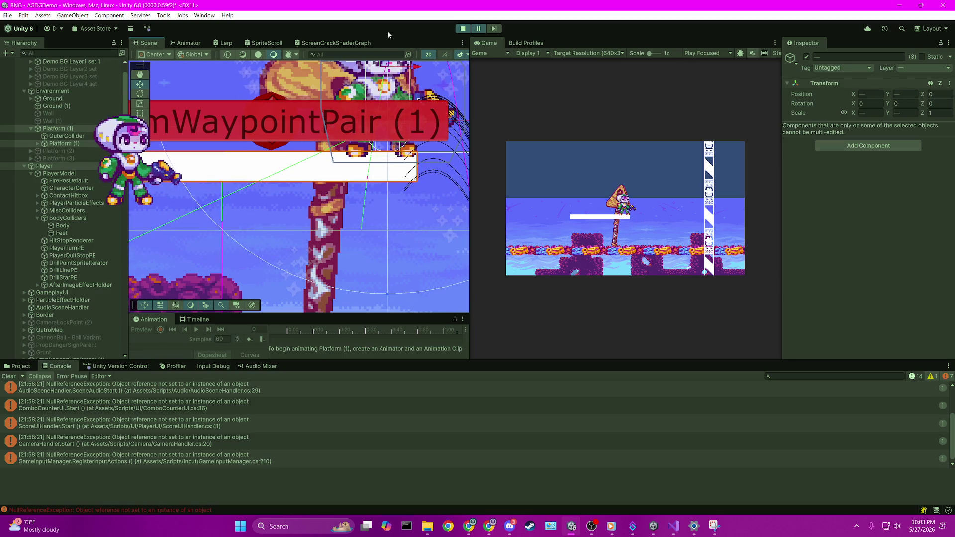
# Select the player and step the paused game forward two frames.
pyautogui.click(383, 194)
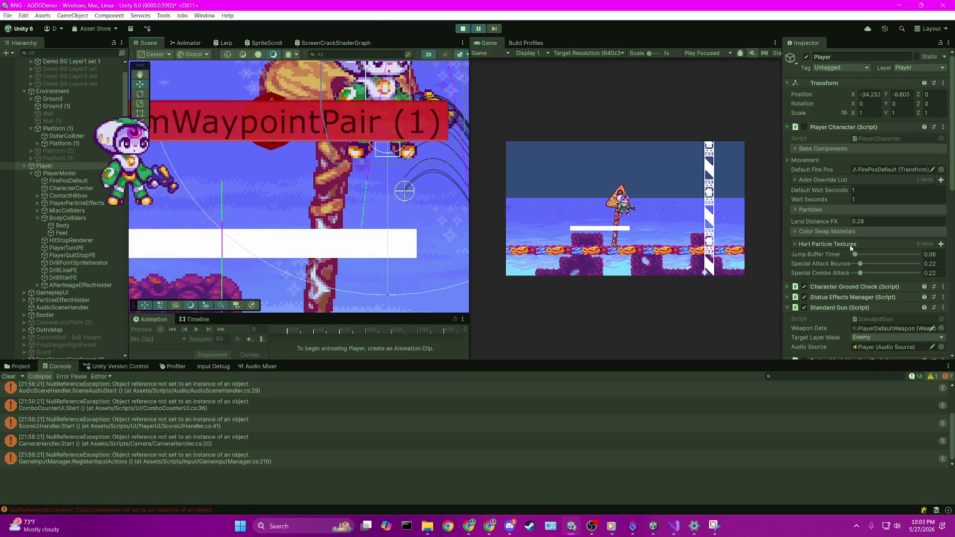
pyautogui.click(497, 29)
pyautogui.click(497, 28)
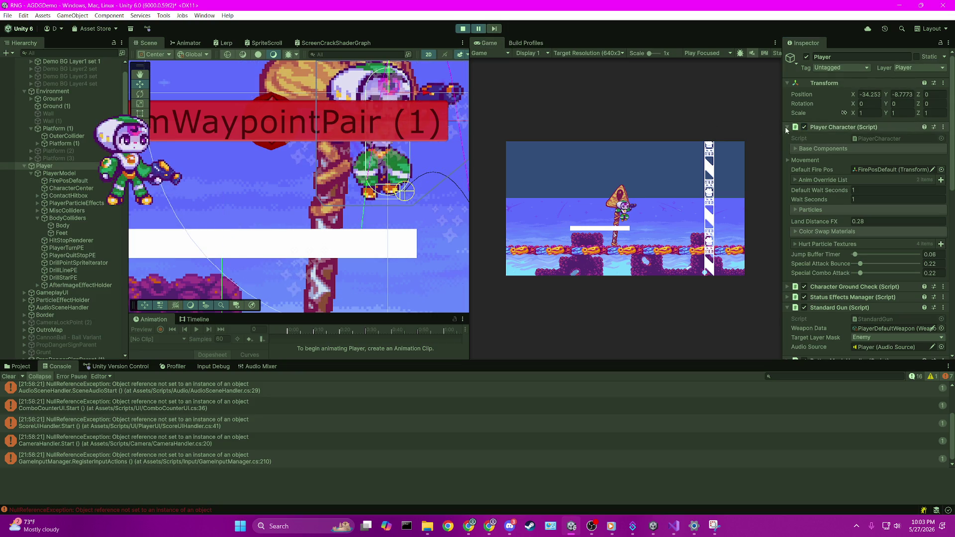
# Re-enable the Player Character script, step one more frame, and add Platform (1) to the selection.
pyautogui.click(805, 128)
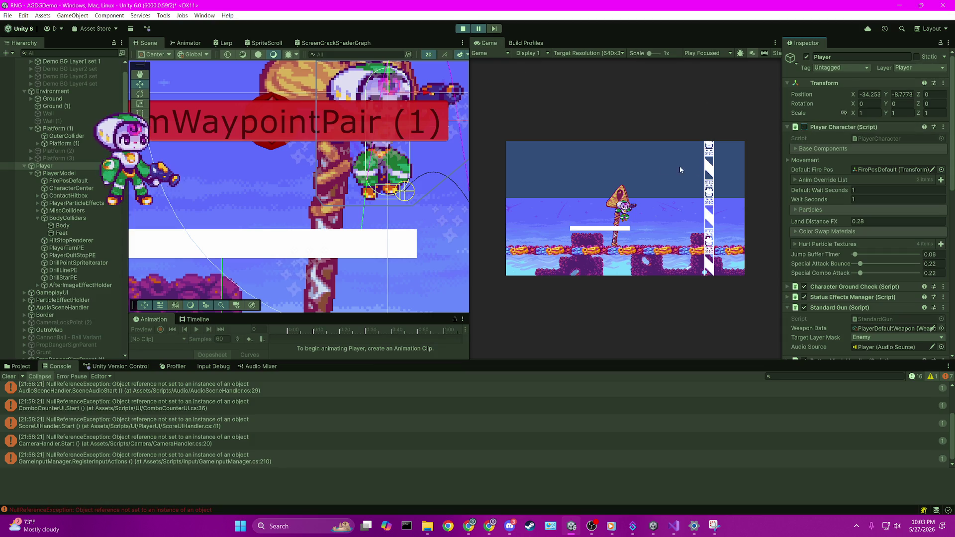
pyautogui.click(497, 30)
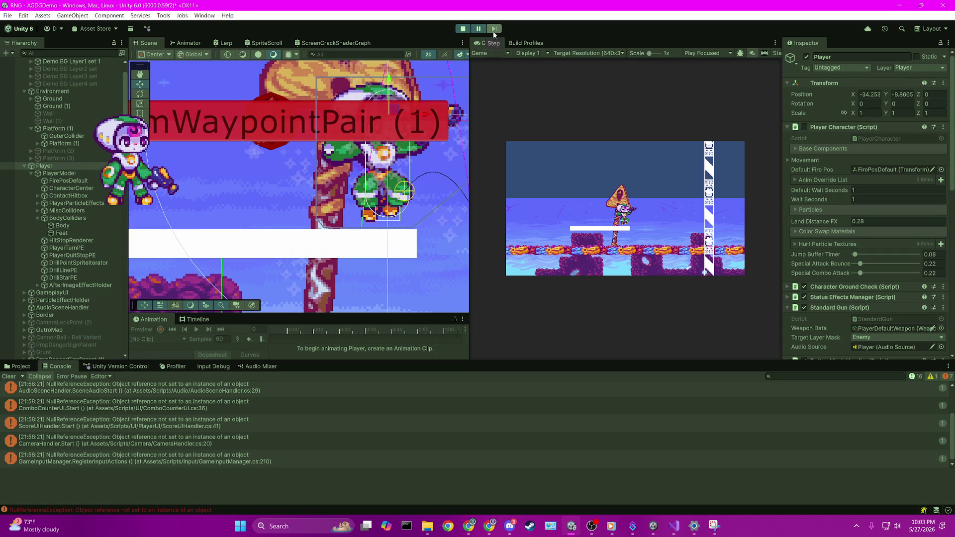
pyautogui.scroll(3, 377, 280)
pyautogui.keyDown('ctrl'); pyautogui.click(77, 144); pyautogui.keyUp('ctrl')
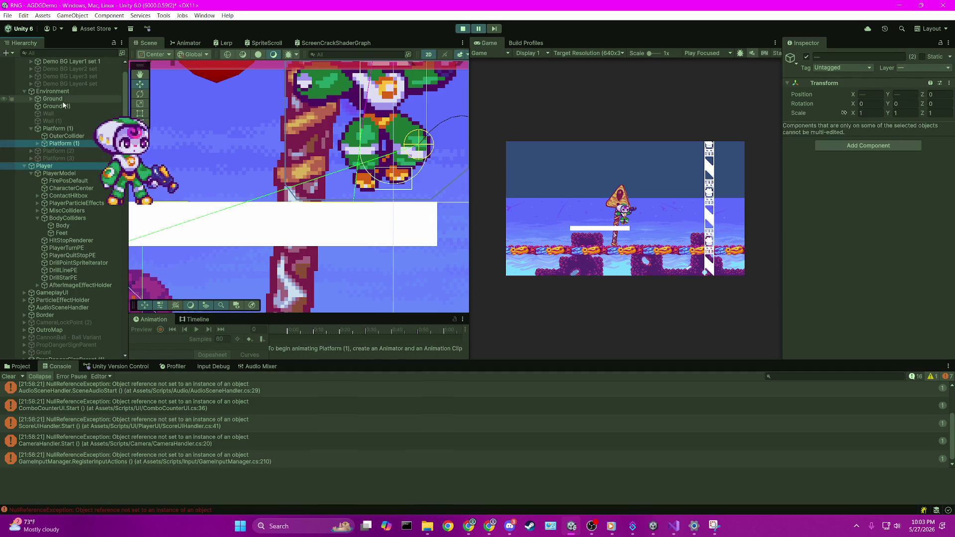
# Add the Platform (1) parent to the selection and zoom toward the platform's top edge.
pyautogui.keyDown('ctrl'); pyautogui.click(63, 129); pyautogui.keyUp('ctrl')
pyautogui.scroll(2, 467, 202)
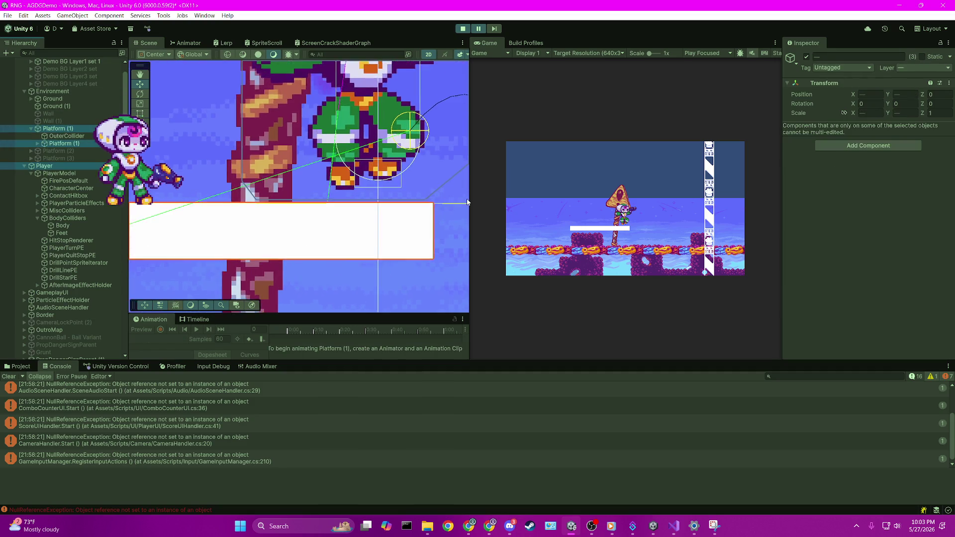
pyautogui.scroll(5, 468, 202)
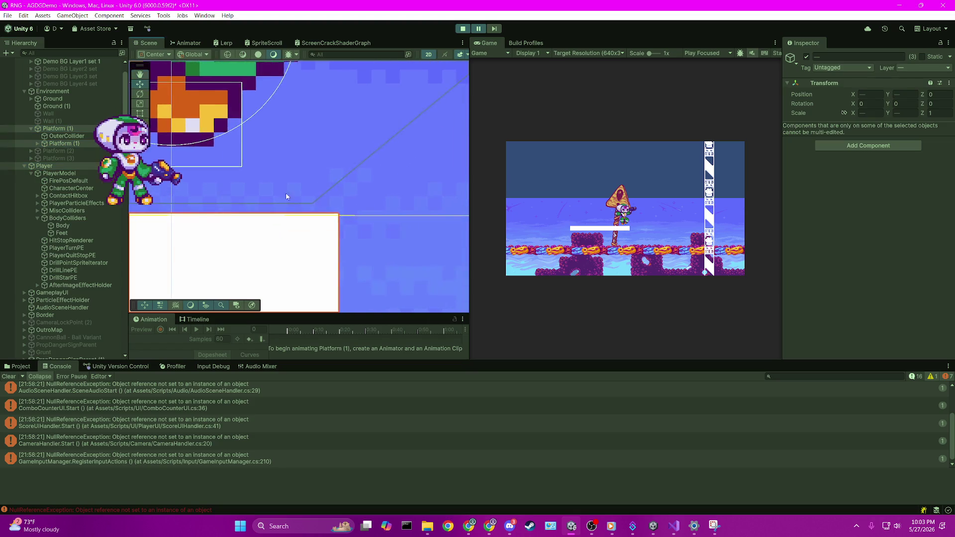
pyautogui.moveTo(311, 241)
pyautogui.mouseDown()
pyautogui.moveTo(437, 239)
pyautogui.moveTo(240, 260)
pyautogui.moveTo(476, 236)
pyautogui.mouseUp()
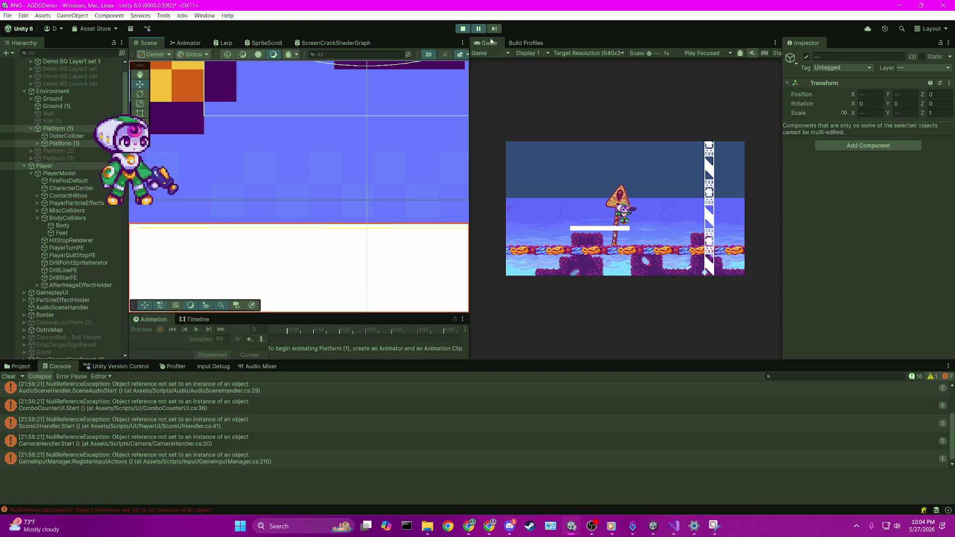
# Step two more frames and close in on the player's feet at the platform edge.
pyautogui.click(494, 28)
pyautogui.click(494, 29)
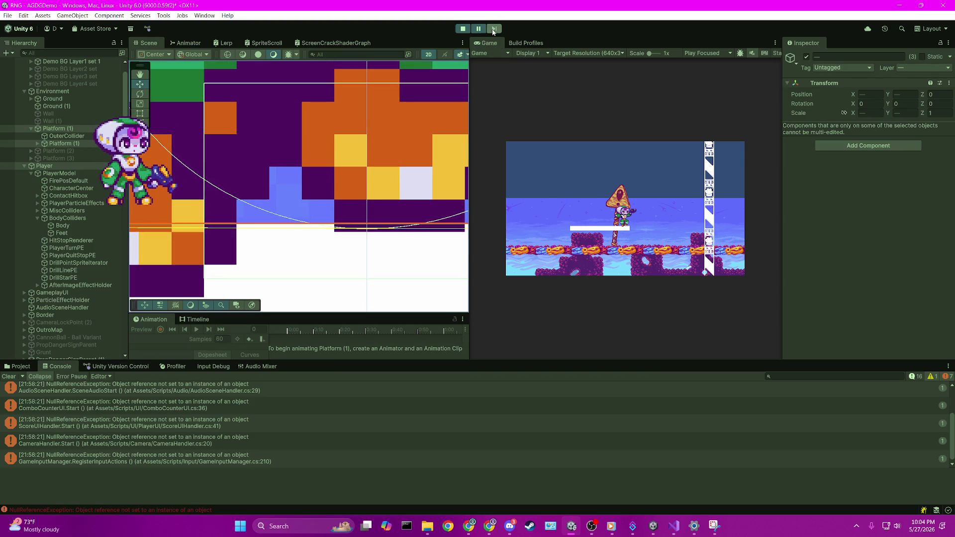
pyautogui.scroll(5, 369, 267)
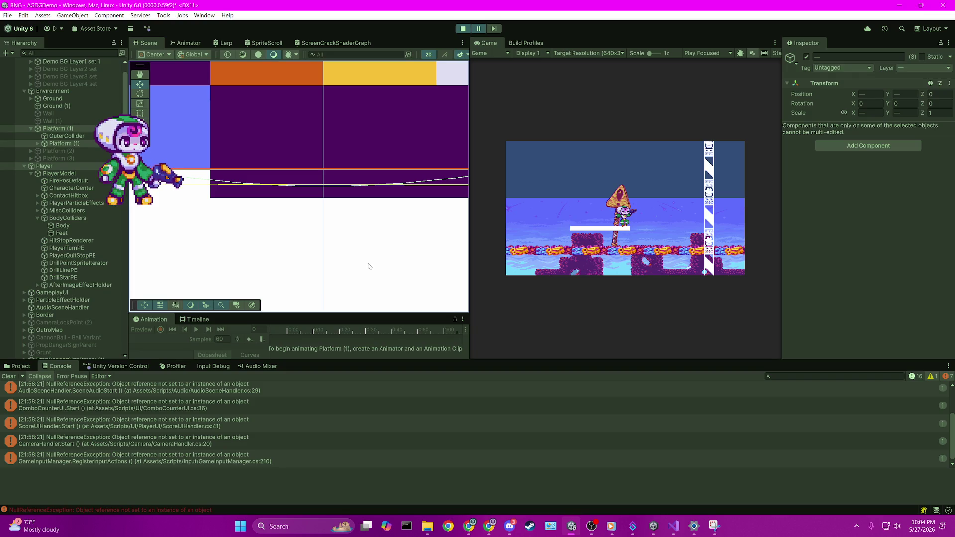
pyautogui.moveTo(360, 260); pyautogui.dragTo(292, 275)
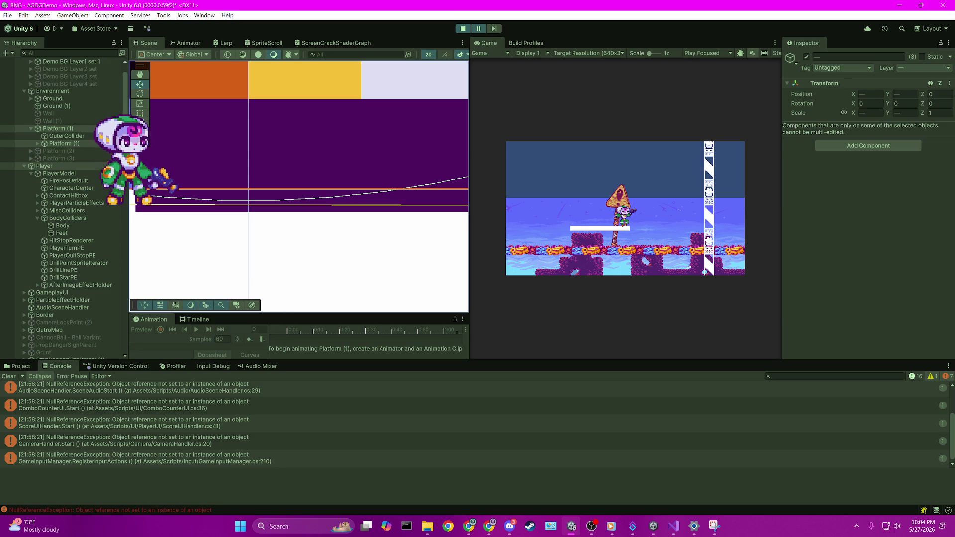
pyautogui.hotkey('alt', 'Tab')
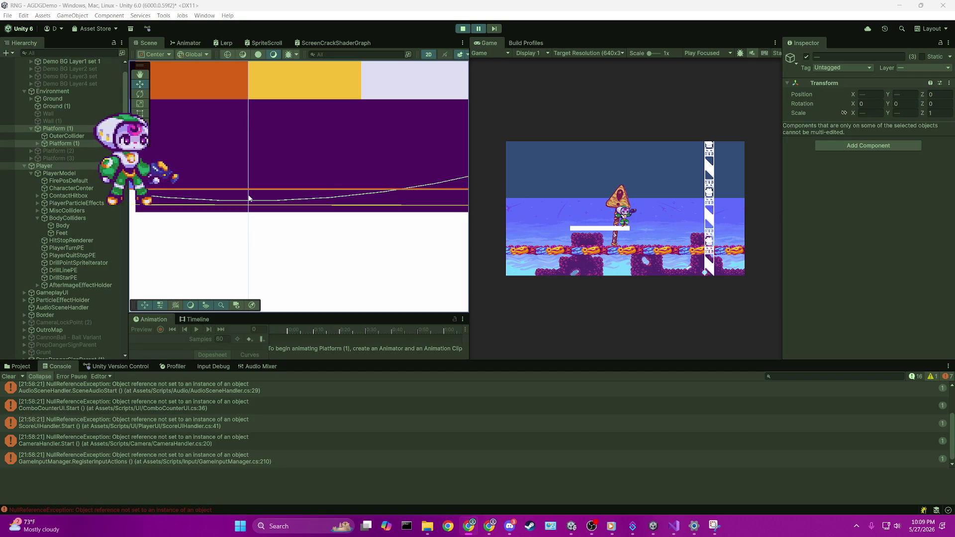
# Frame the inner platform, inspect OuterCollider's box collider, then show Platform (1)'s one-way platform settings.
pyautogui.scroll(-4, 321, 202)
pyautogui.scroll(-5, 387, 218)
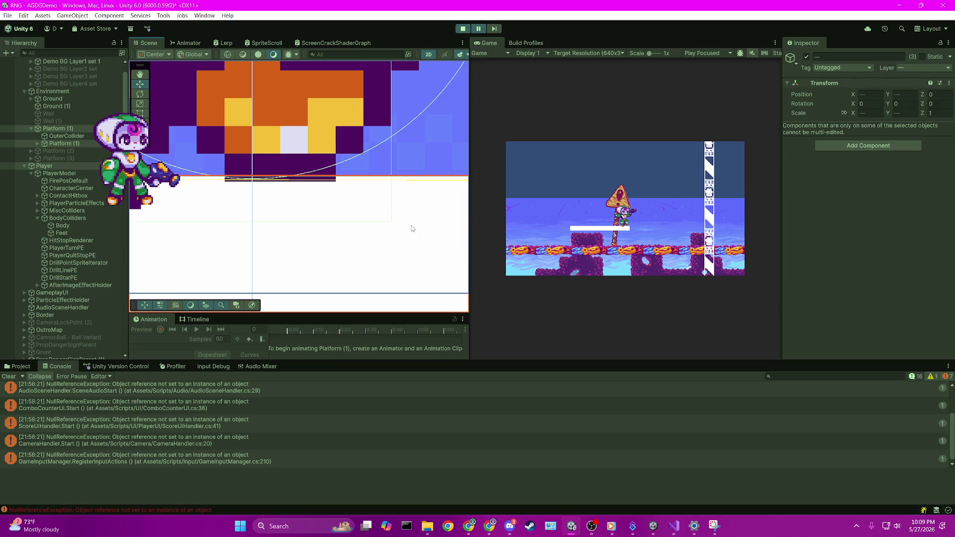
pyautogui.doubleClick(77, 144)
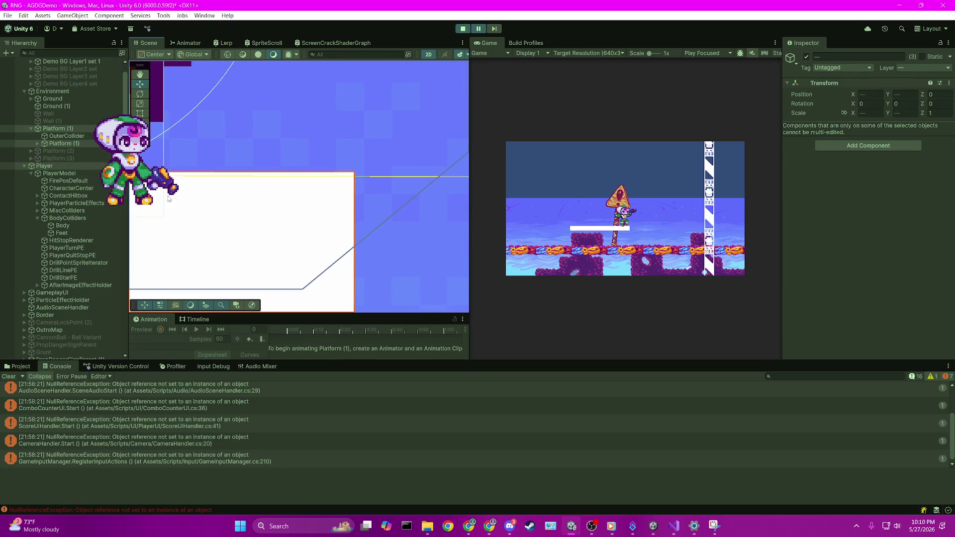
pyautogui.click(76, 126)
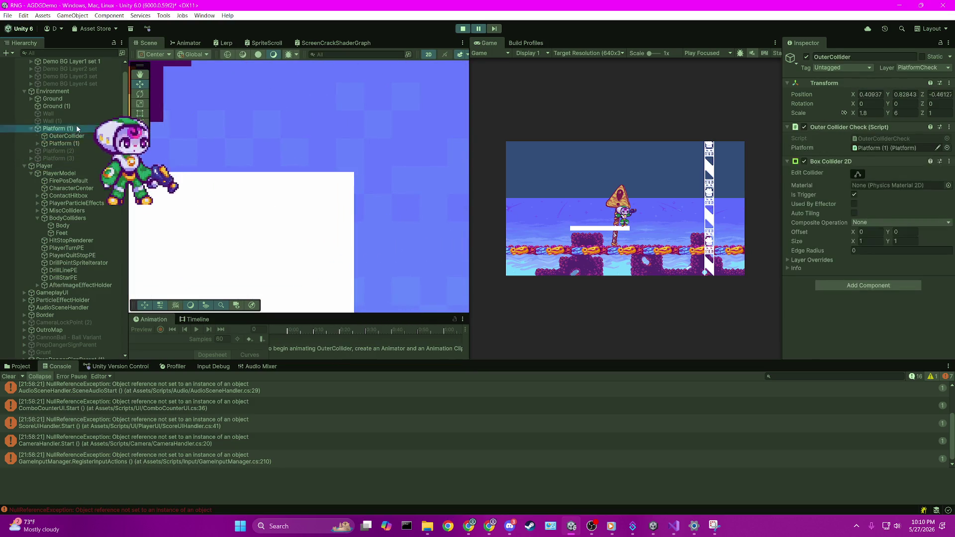
pyautogui.click(70, 137)
pyautogui.moveTo(70, 137); pyautogui.dragTo(59, 145)
pyautogui.click(59, 144)
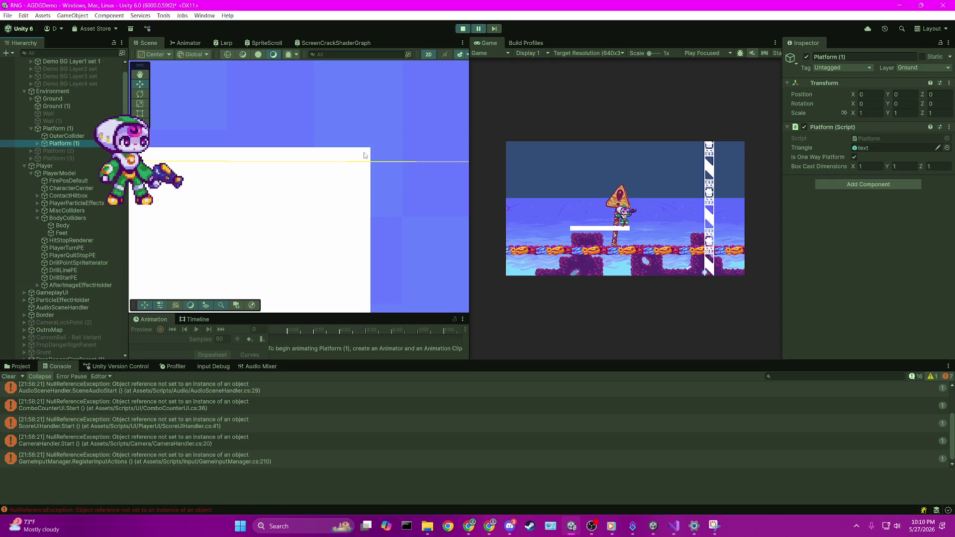
pyautogui.scroll(2, 280, 177)
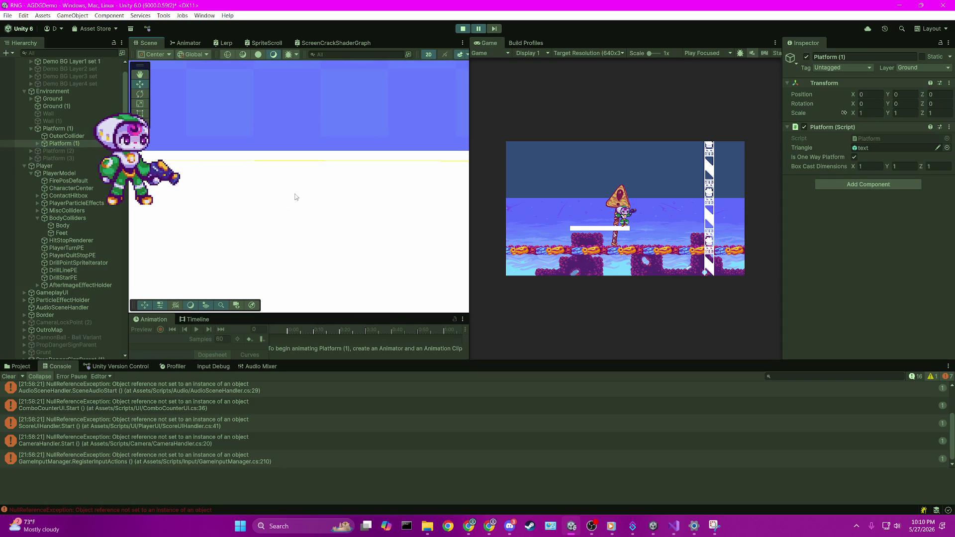
pyautogui.scroll(2, 301, 197)
pyautogui.click(491, 29)
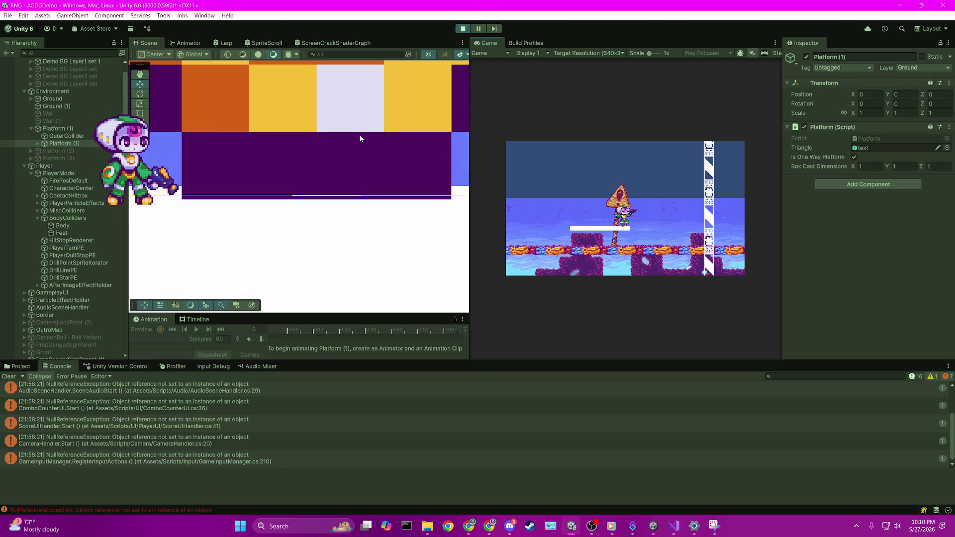
pyautogui.scroll(-3, 407, 194)
pyautogui.scroll(-5, 298, 228)
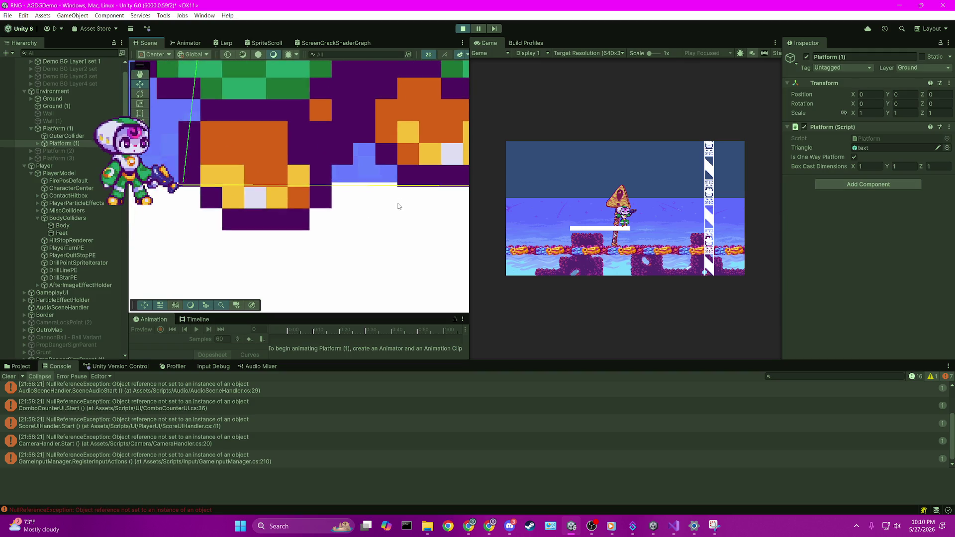
pyautogui.click(676, 525)
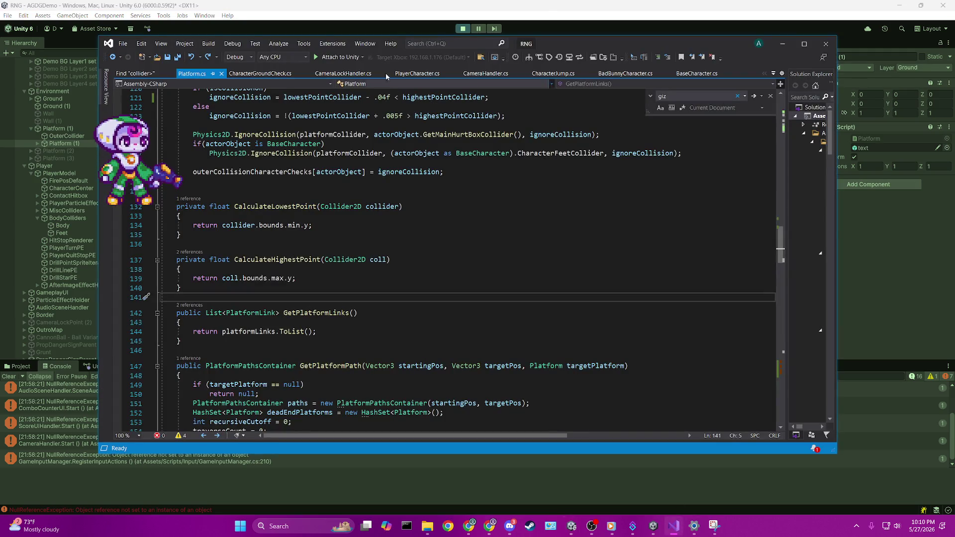
pyautogui.click(676, 526)
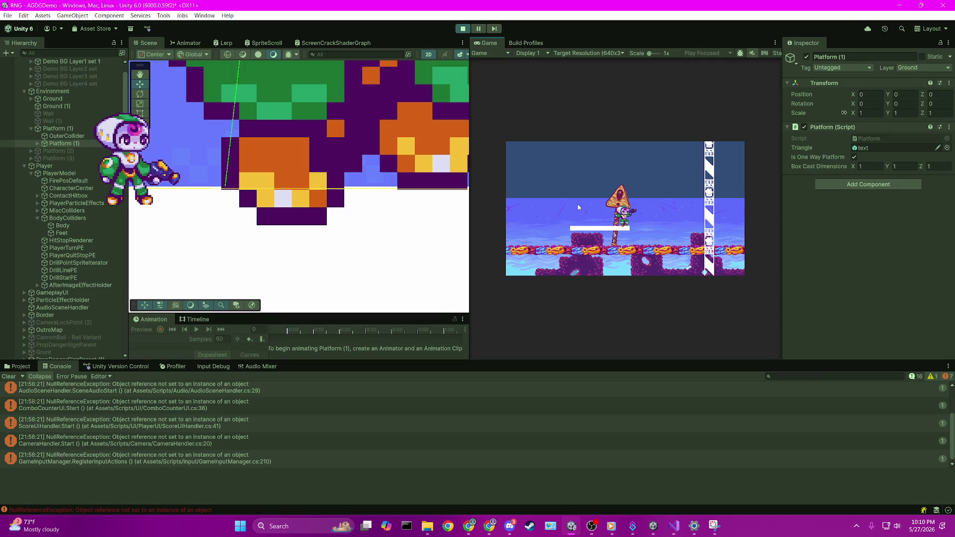